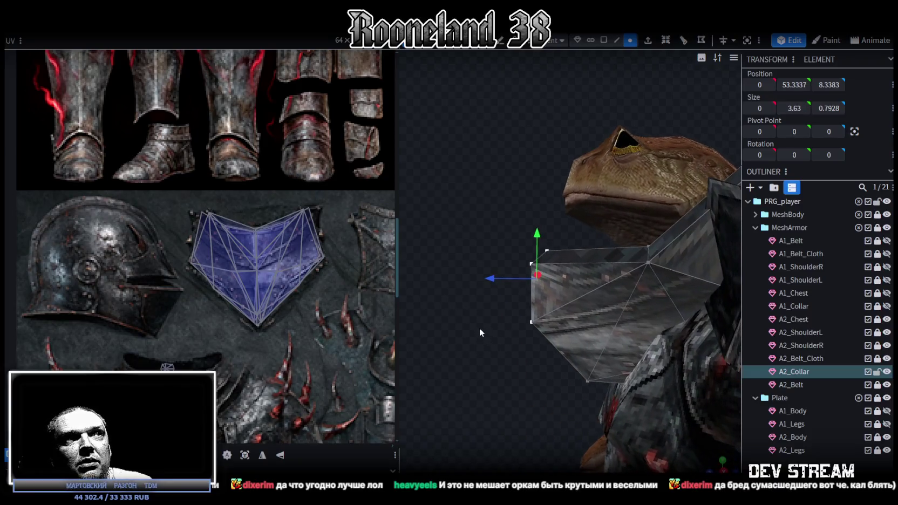
- Move A2_Collar vertices in depth and height to fit the neck, then save
drag(456, 226, 694, 250)
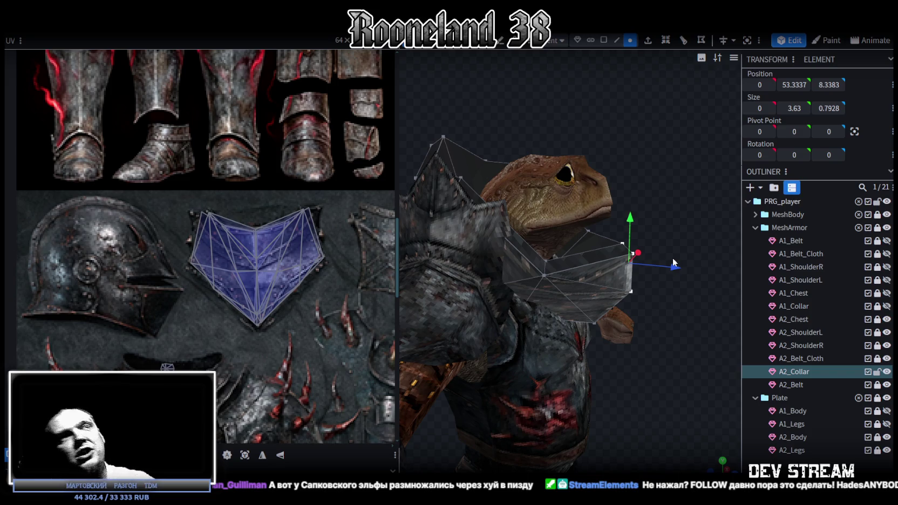
click(623, 233)
mouse_move(621, 228)
mouse_down()
mouse_move(498, 189)
mouse_move(524, 207)
mouse_up()
scroll(583, 213, up, 3)
click(595, 258)
drag(526, 248, 488, 249)
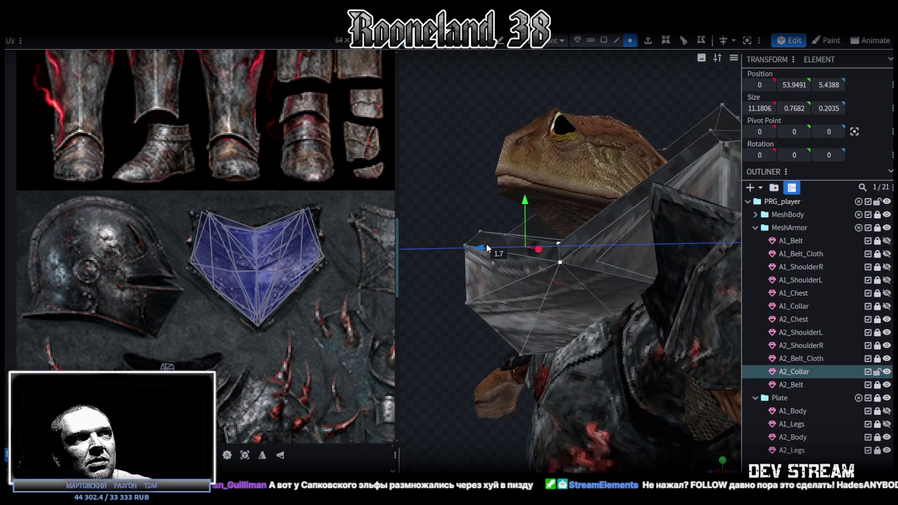
mouse_move(528, 202)
mouse_down()
mouse_move(526, 186)
mouse_move(448, 176)
mouse_up()
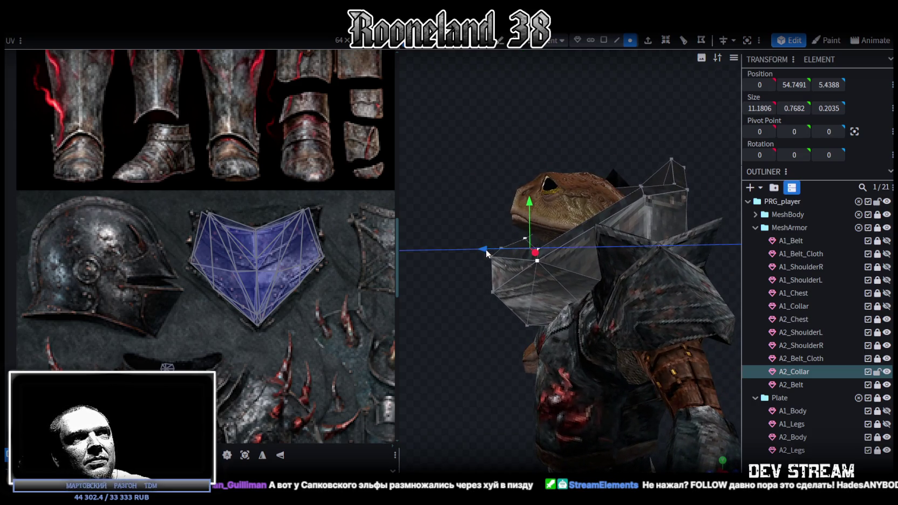
drag(487, 253, 500, 251)
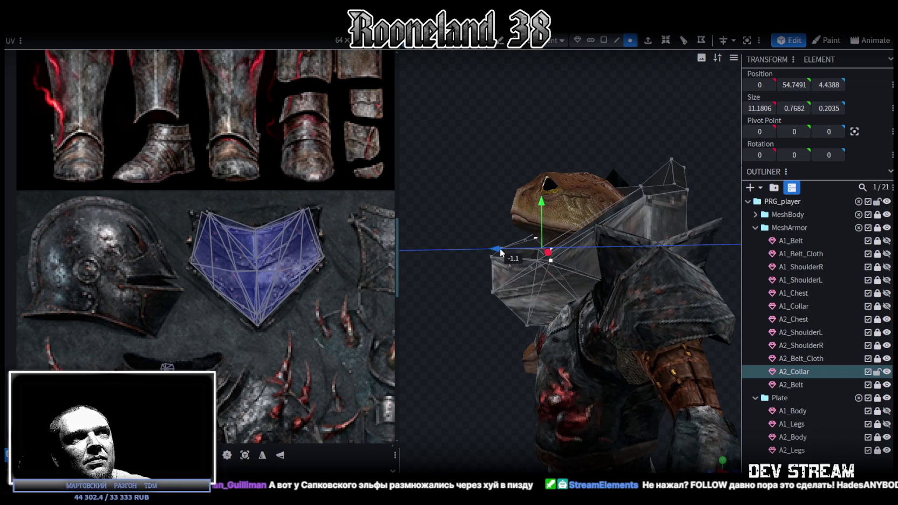
mouse_move(456, 171)
mouse_down()
mouse_move(601, 182)
mouse_move(433, 177)
mouse_move(553, 157)
mouse_move(530, 144)
mouse_move(539, 159)
mouse_up()
key(ctrl+s)
- Push another collar vertex forward along the depth axis, save, and deselect the collar
click(582, 227)
mouse_move(582, 228)
mouse_down()
mouse_move(516, 174)
mouse_move(520, 205)
mouse_up()
drag(532, 282, 511, 278)
mouse_move(502, 227)
mouse_down()
mouse_move(492, 165)
mouse_move(570, 160)
mouse_move(469, 163)
mouse_move(573, 191)
mouse_up()
key(ctrl+s)
mouse_move(652, 327)
mouse_down()
mouse_move(677, 277)
mouse_move(689, 300)
mouse_move(776, 297)
mouse_move(767, 303)
mouse_up()
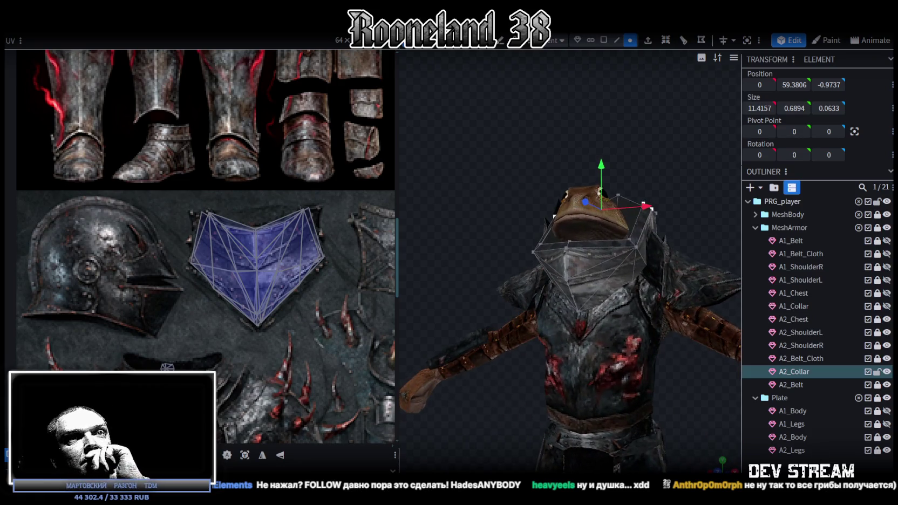
click(681, 370)
mouse_move(681, 370)
mouse_down()
mouse_move(620, 366)
mouse_move(690, 334)
mouse_move(699, 370)
mouse_move(593, 327)
mouse_move(514, 342)
mouse_move(511, 332)
mouse_move(501, 352)
mouse_move(379, 357)
mouse_move(417, 354)
mouse_up()
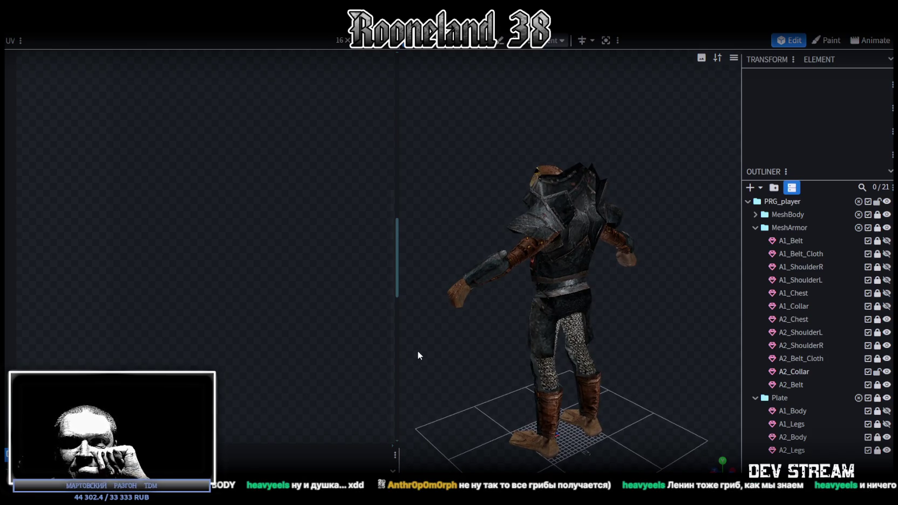
- Orbit to a front view of the armored frog and save the model
drag(419, 352, 424, 350)
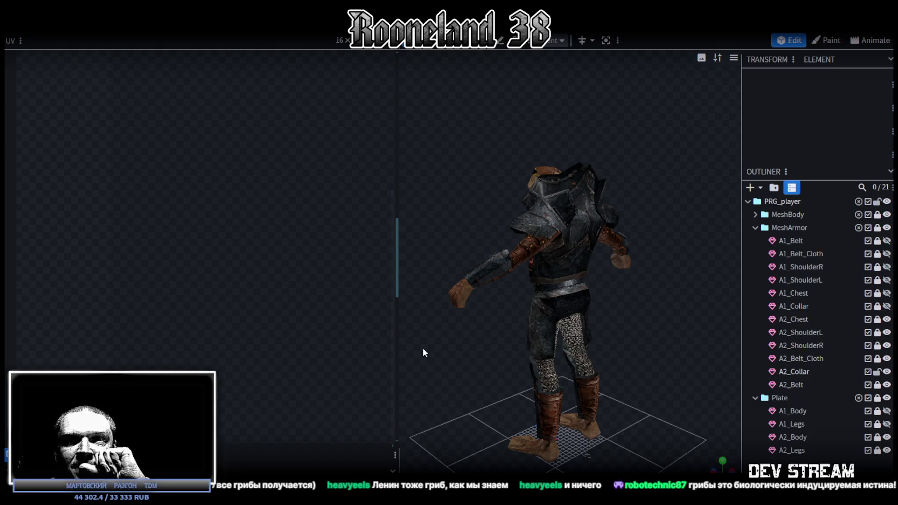
mouse_move(423, 349)
mouse_down()
mouse_move(460, 350)
mouse_move(450, 351)
mouse_up()
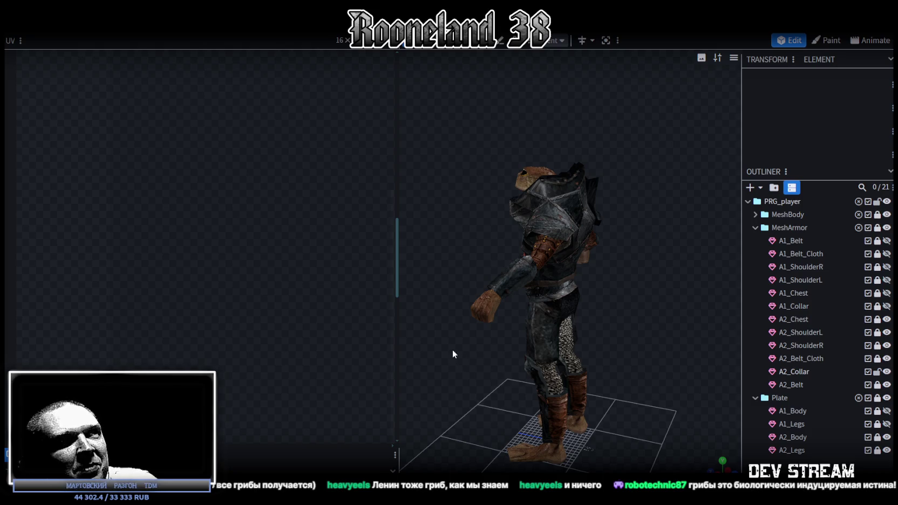
scroll(475, 383, up, 2)
mouse_move(505, 426)
mouse_down()
mouse_move(498, 352)
mouse_move(592, 357)
mouse_move(657, 329)
mouse_move(636, 333)
mouse_move(535, 303)
mouse_move(511, 277)
mouse_move(615, 260)
mouse_move(609, 320)
mouse_move(667, 338)
mouse_move(585, 356)
mouse_move(621, 361)
mouse_move(691, 345)
mouse_up()
key(ctrl+s)
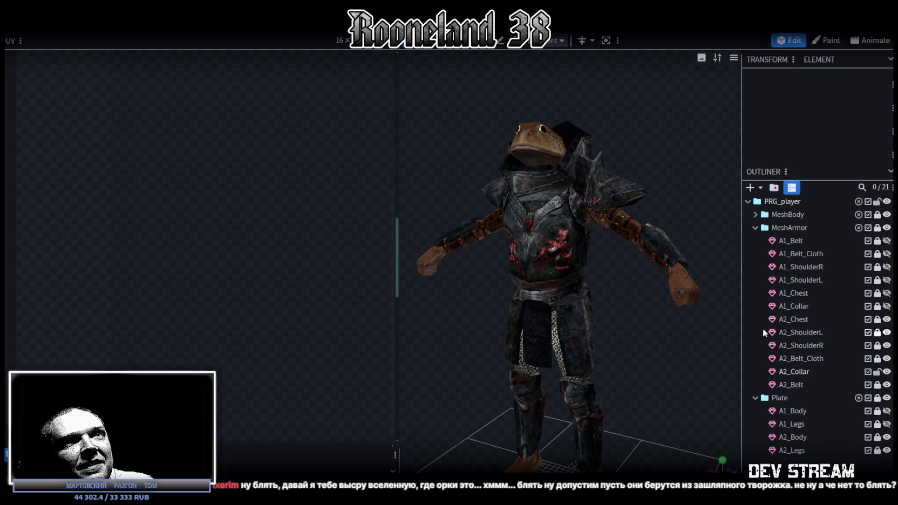
- Hide the MeshArmor pieces, MeshBody and Plate group, then unlock and show A1_Collar
click(887, 227)
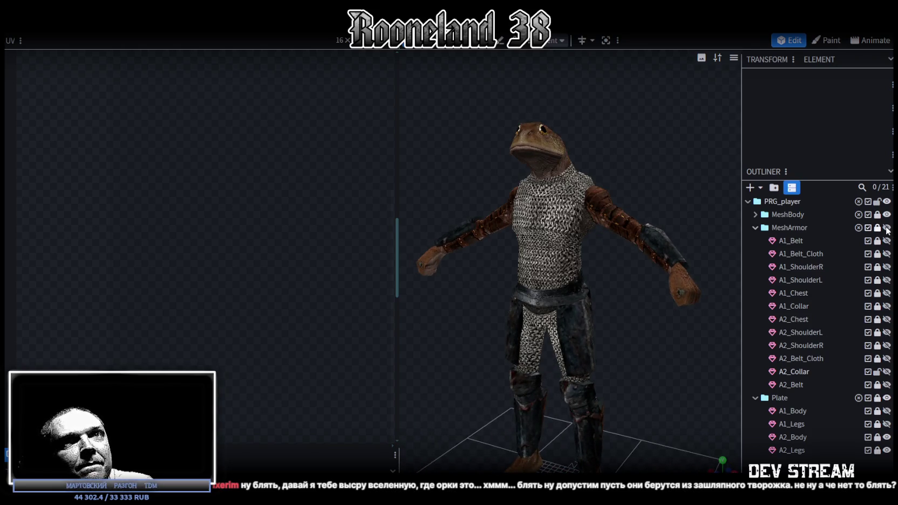
click(887, 227)
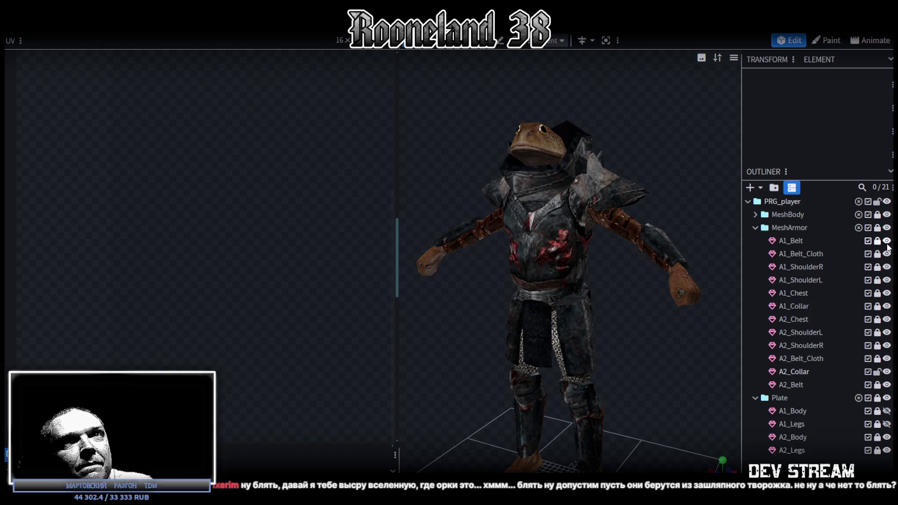
drag(888, 242, 888, 389)
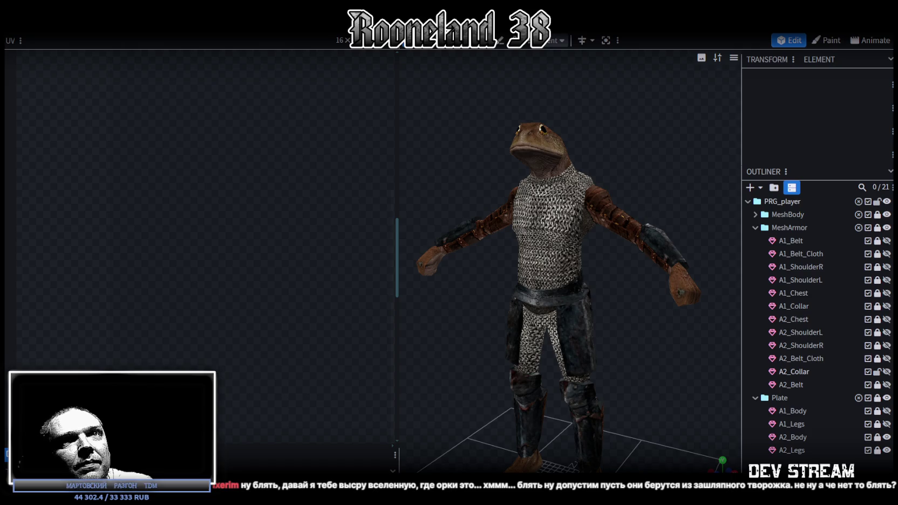
click(887, 215)
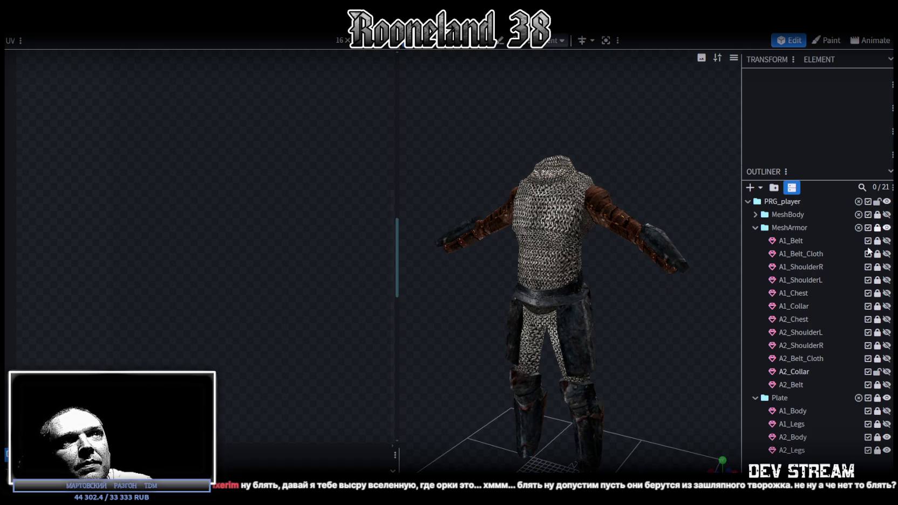
click(887, 398)
click(887, 397)
click(887, 398)
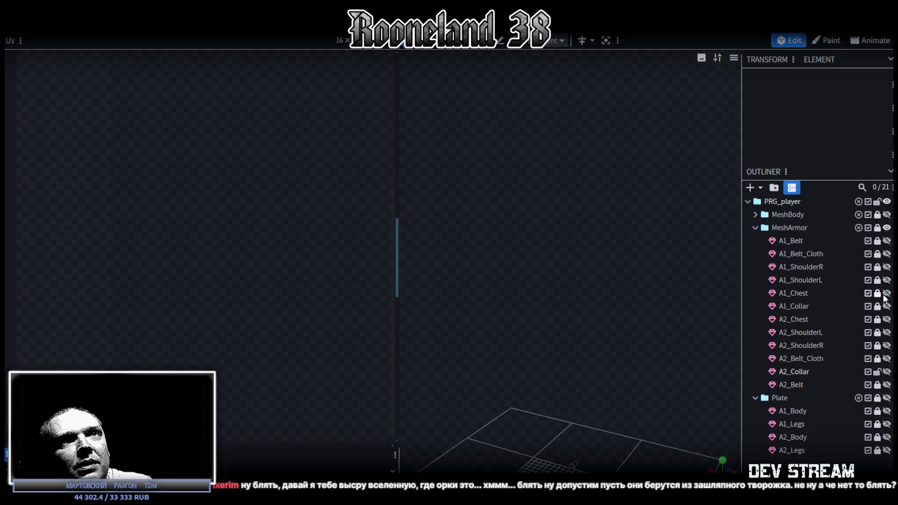
click(877, 306)
click(887, 306)
- Select A1_Collar and centre its pivot point
click(845, 306)
drag(711, 275, 564, 199)
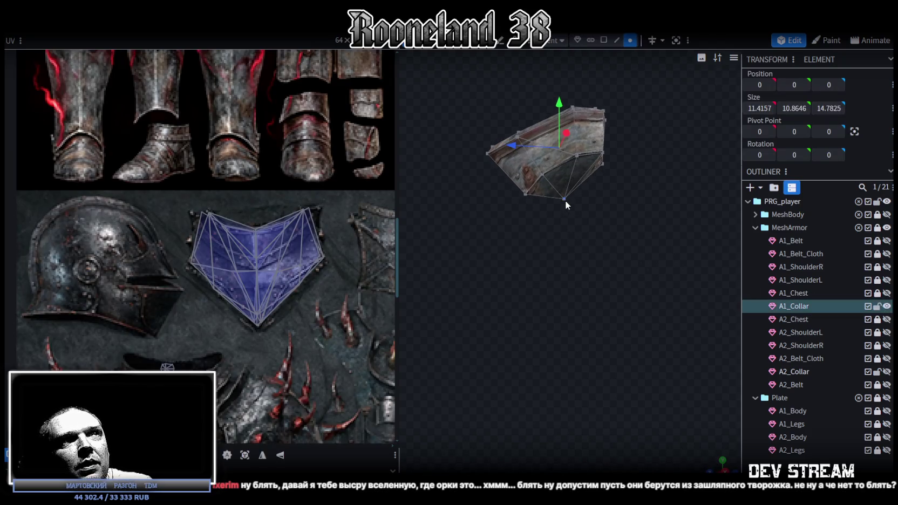
scroll(616, 319, up, 5)
drag(653, 348, 718, 357)
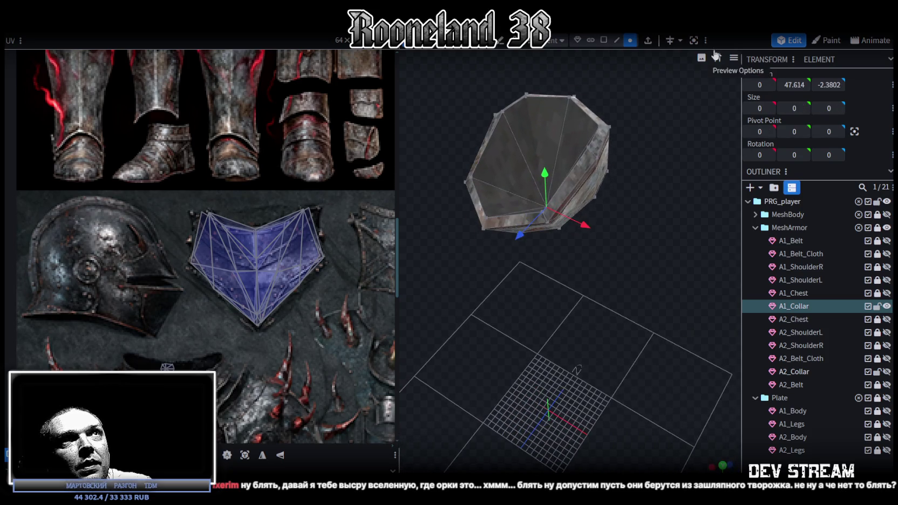
click(855, 133)
drag(651, 277, 622, 228)
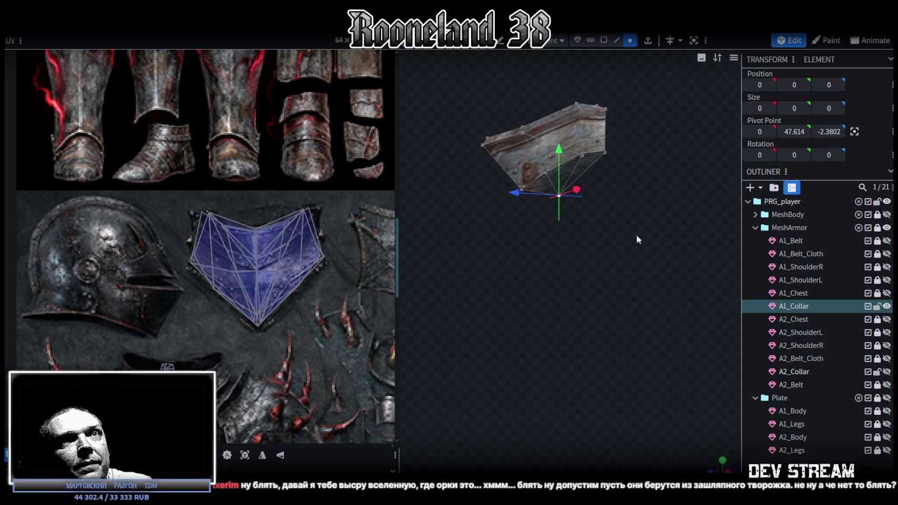
- Show A2_Collar, hide A1_Collar, centre A2_Collar's pivot, and switch to solid shading
click(887, 372)
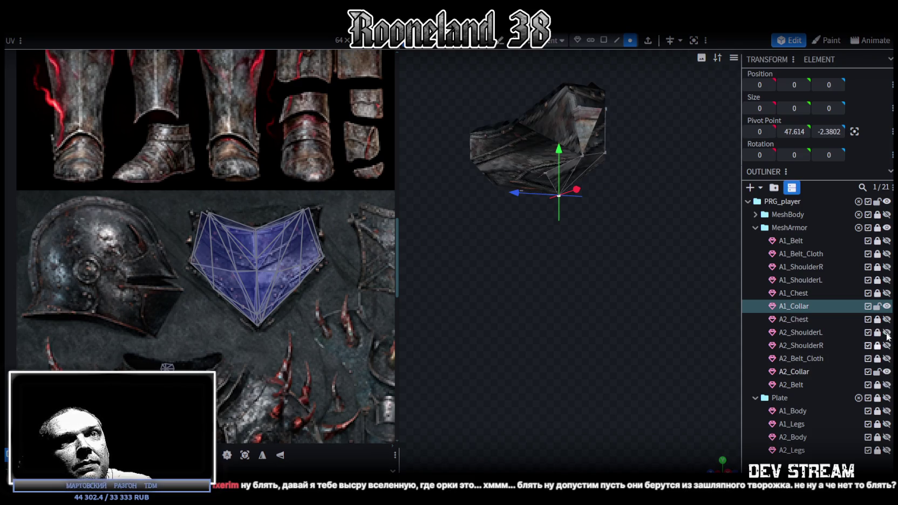
click(878, 306)
click(784, 372)
mouse_move(582, 194)
mouse_down()
mouse_move(551, 234)
mouse_move(571, 193)
mouse_move(567, 243)
mouse_move(557, 217)
mouse_move(423, 227)
mouse_move(498, 209)
mouse_move(696, 232)
mouse_up()
click(570, 194)
mouse_move(675, 303)
mouse_down()
mouse_move(614, 300)
mouse_move(657, 89)
mouse_up()
click(854, 131)
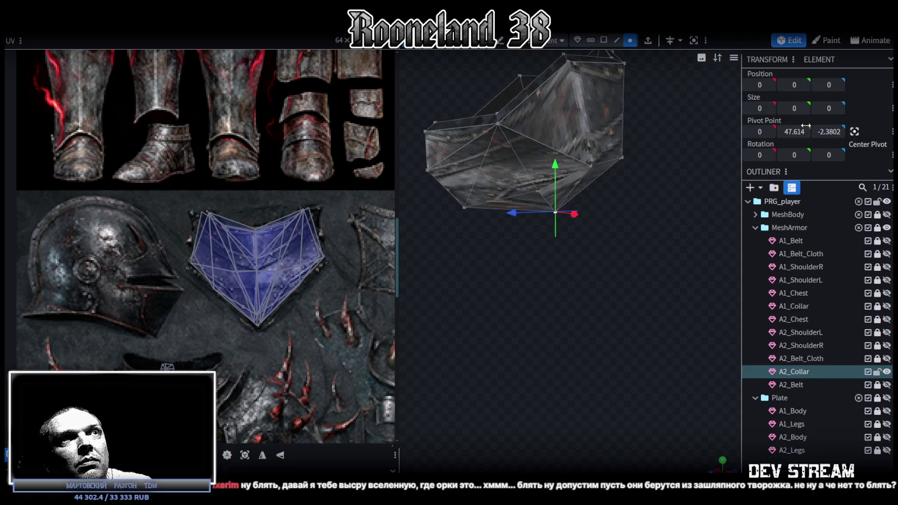
mouse_move(550, 231)
mouse_down()
mouse_move(574, 176)
mouse_move(513, 132)
mouse_move(452, 137)
mouse_move(679, 171)
mouse_move(737, 154)
mouse_move(680, 185)
mouse_move(600, 204)
mouse_move(676, 211)
mouse_move(618, 265)
mouse_move(630, 292)
mouse_move(528, 357)
mouse_move(652, 291)
mouse_up()
key(z)
key(z)
key(z)
key(z)
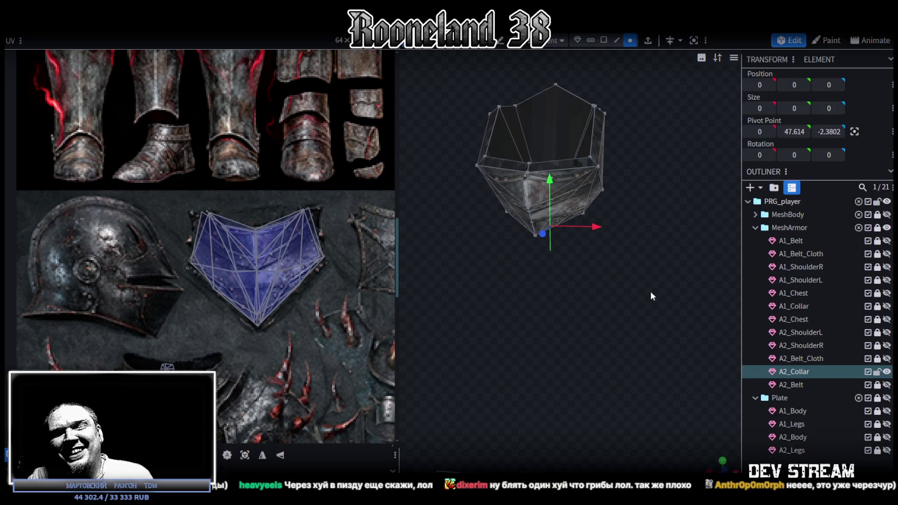
mouse_move(643, 272)
mouse_down()
mouse_move(549, 292)
mouse_move(536, 322)
mouse_move(511, 331)
mouse_move(554, 324)
mouse_up()
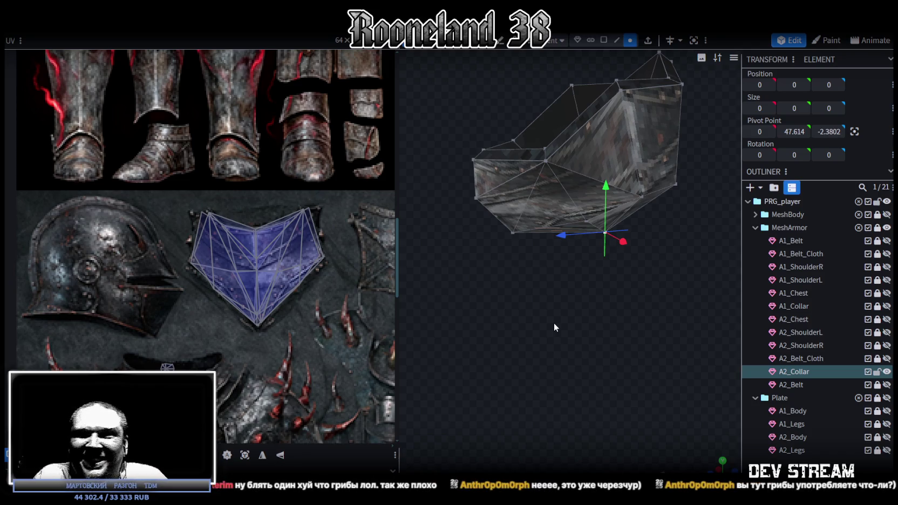
- Save the model, deselect A2_Collar, save again, and hide A2_Collar
drag(540, 300, 577, 348)
key(ctrl+s)
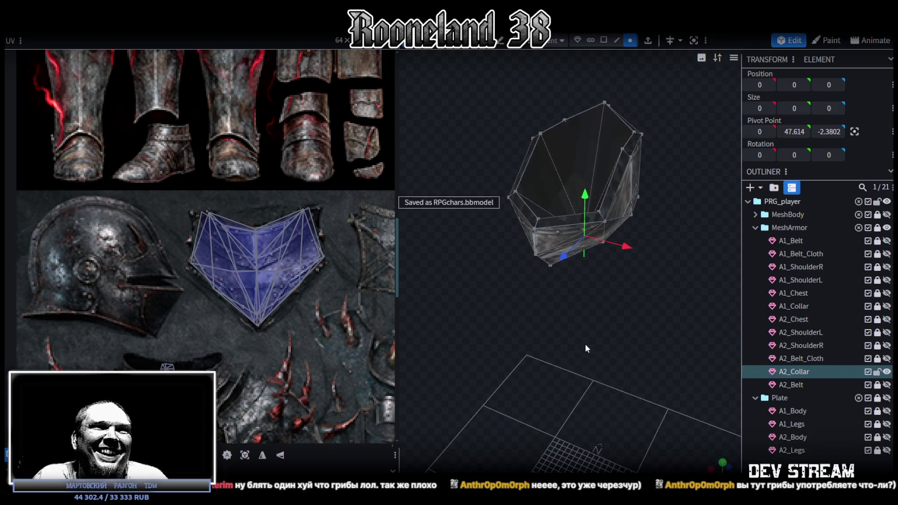
ctrl+click(849, 371)
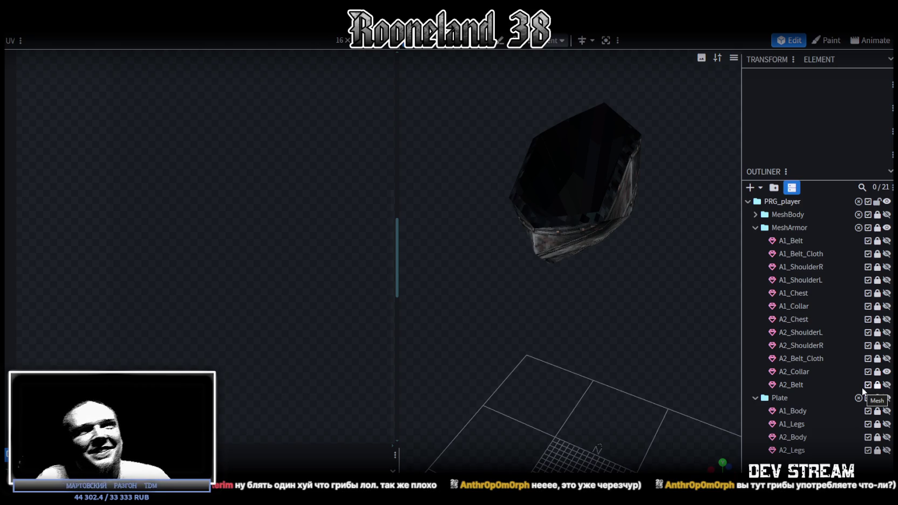
scroll(618, 325, down, 3)
key(ctrl+s)
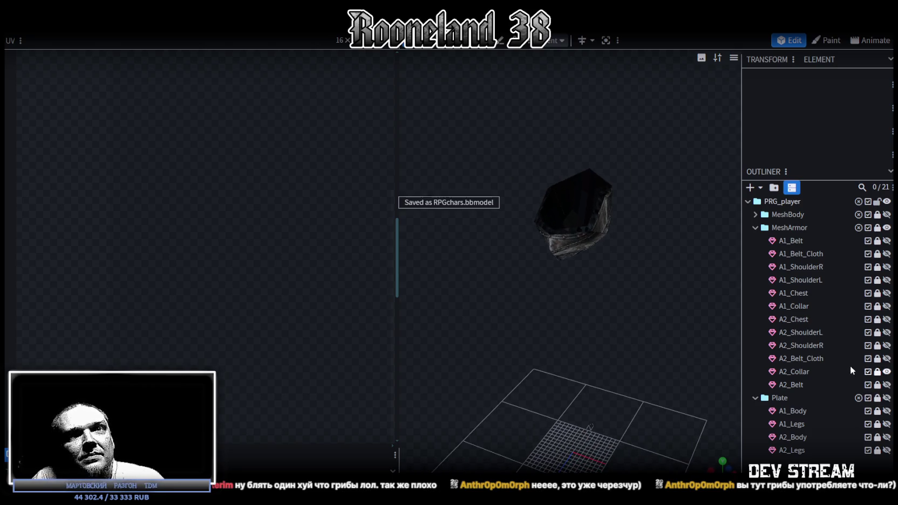
click(887, 372)
scroll(870, 386, down, 1)
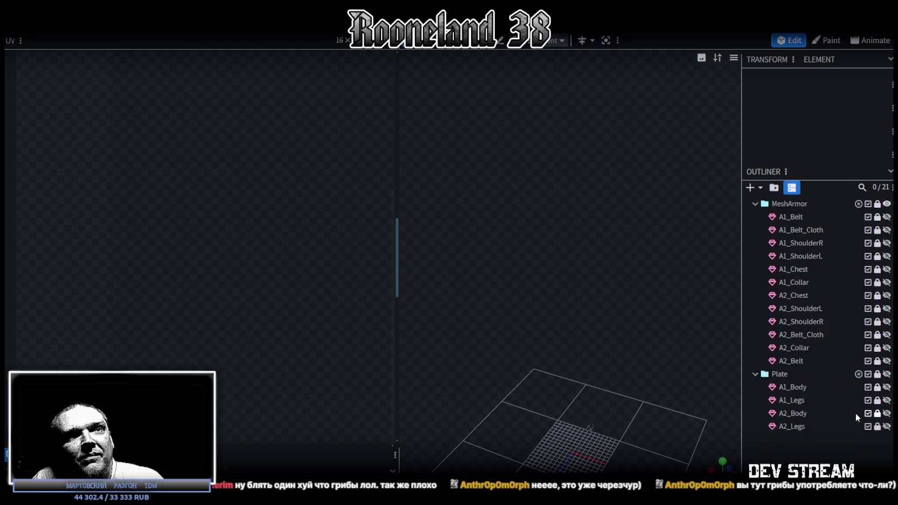
- Duplicate A2_Body and A2_Legs and rename the body copy A3_Body
click(879, 401)
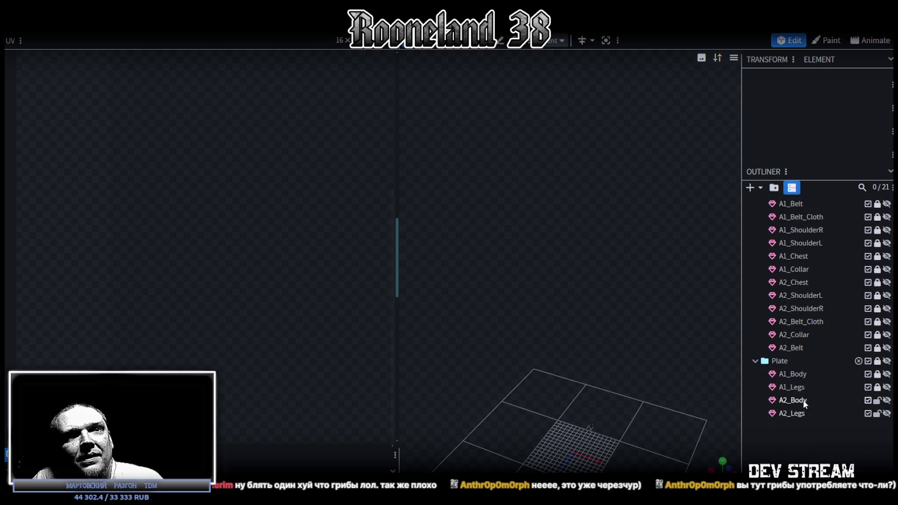
click(807, 400)
shift+click(794, 416)
key(ctrl+d)
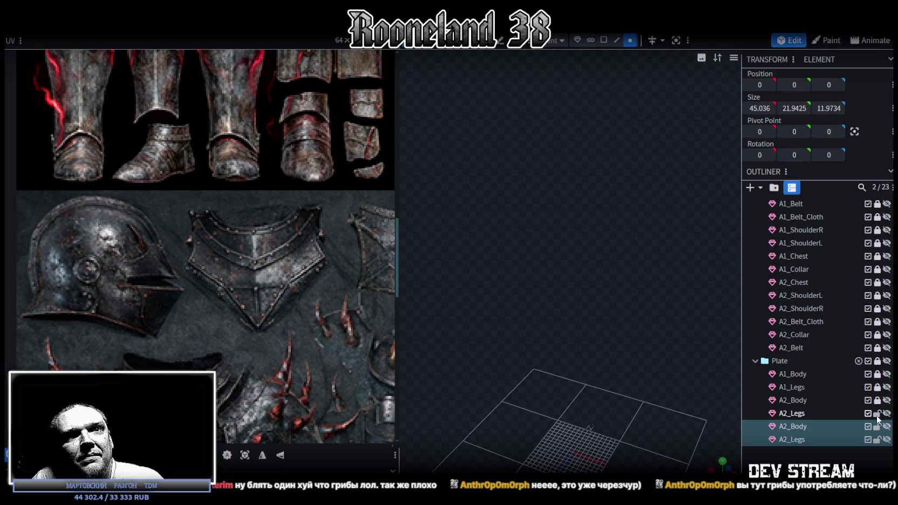
click(887, 427)
click(789, 427)
double_click(788, 428)
click(784, 427)
text(3)
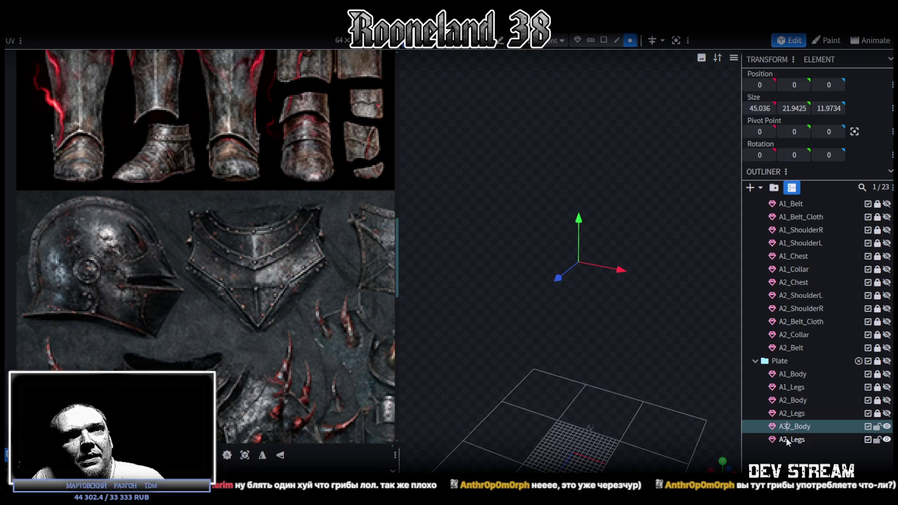
key(Delete)
key(Return)
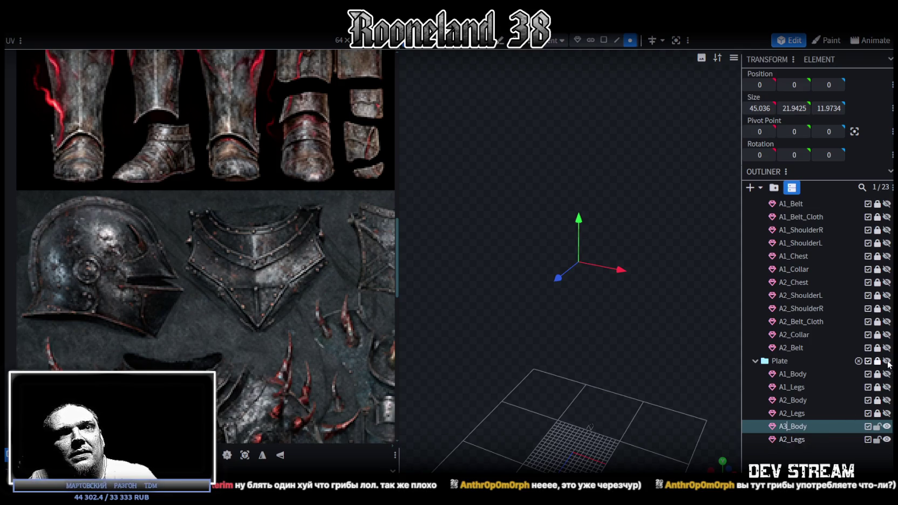
- Hide A1_Body, A1_Legs and A2_Body, select the legs copy, and save as RPGchars.bbmodel
click(887, 360)
drag(888, 372, 889, 415)
click(788, 440)
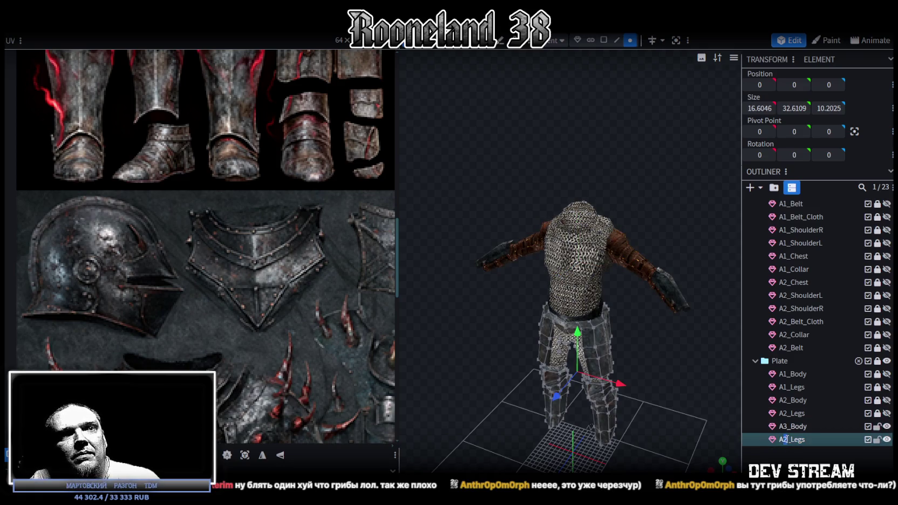
text(3)
scroll(665, 308, up, 3)
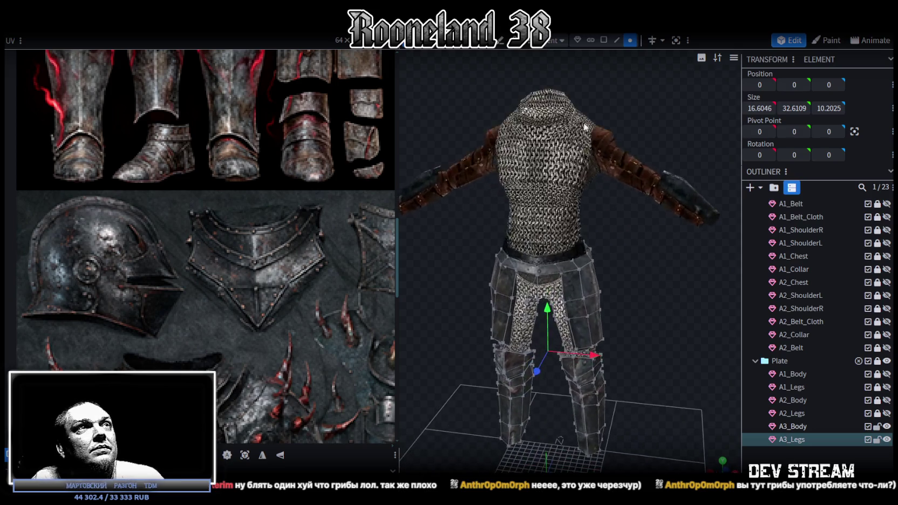
key(ctrl+s)
- In face selection mode, select every face of the A3_Body mesh
key(3)
click(581, 313)
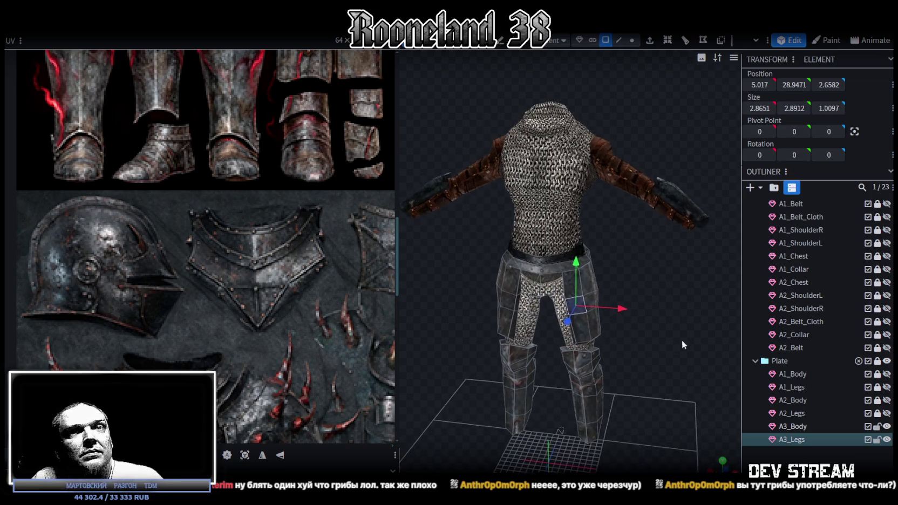
drag(679, 340, 712, 351)
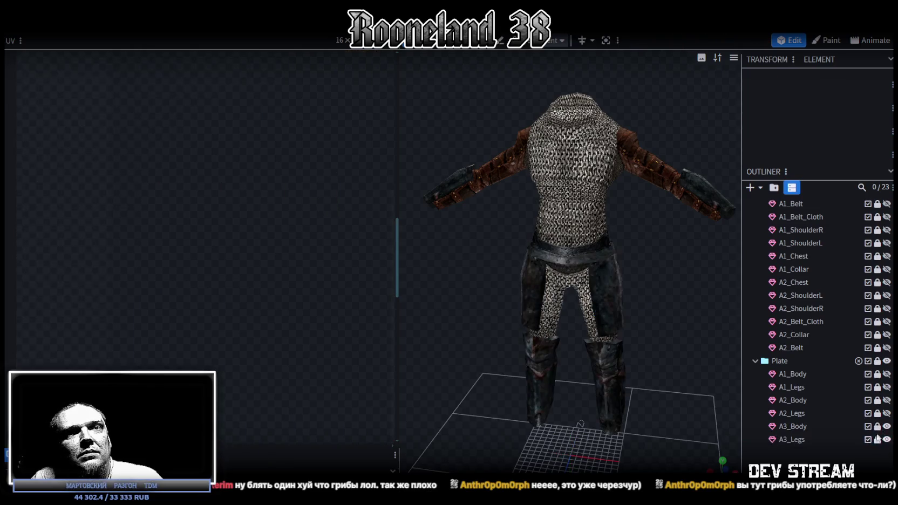
click(819, 426)
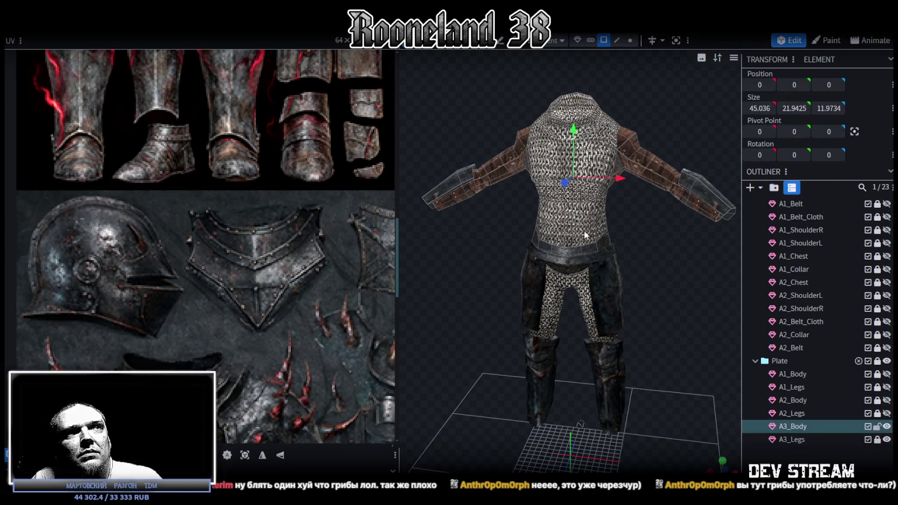
double_click(593, 236)
- Mirror the torso UV island horizontally and nudge it up on the shirt texture
scroll(261, 172, down, 3)
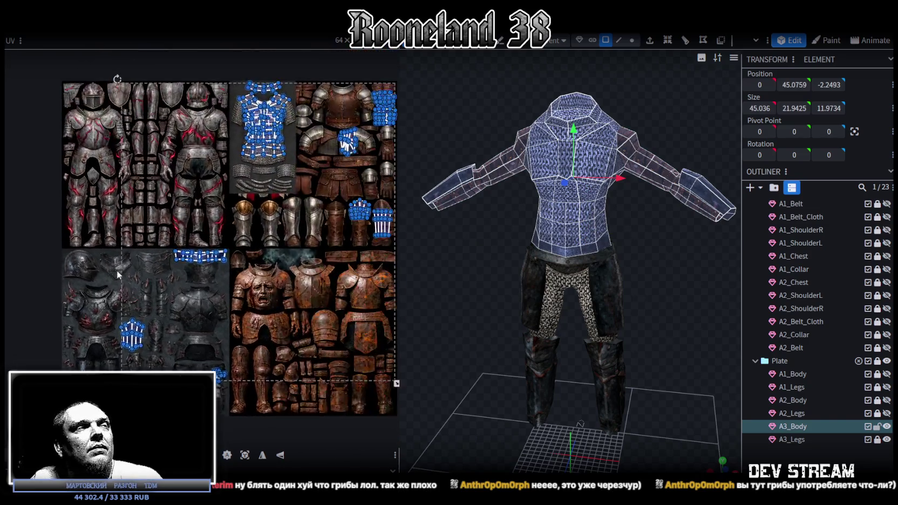
scroll(161, 147, up, 5)
scroll(161, 147, up, 2)
scroll(246, 181, up, 2)
drag(125, 295, 265, 65)
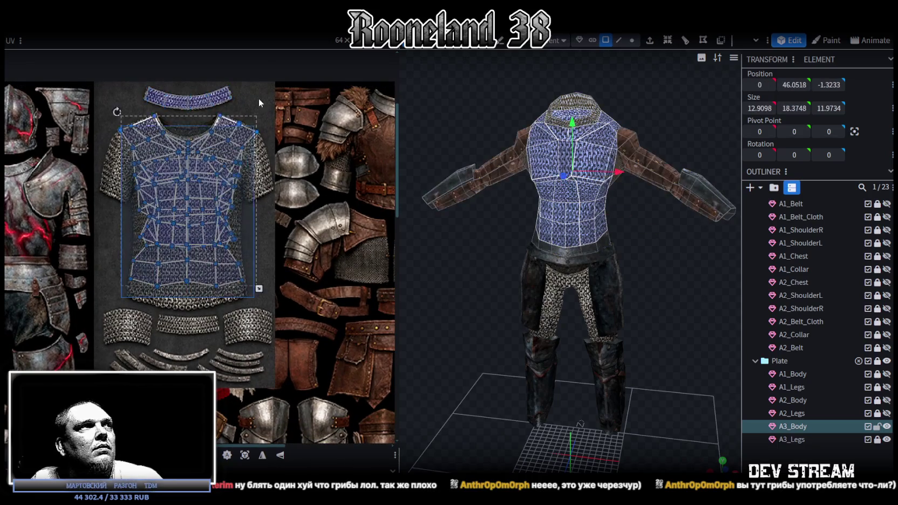
click(263, 457)
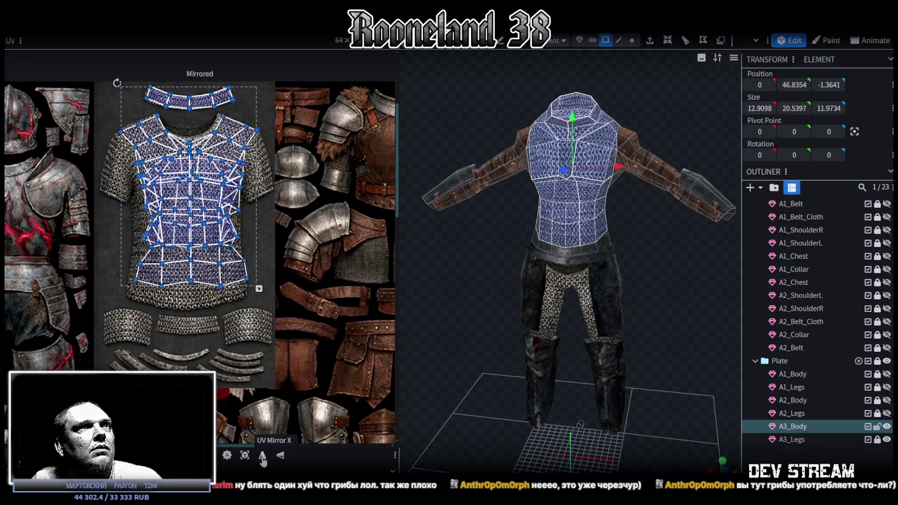
middle_drag(195, 311, 203, 340)
scroll(182, 184, up, 2)
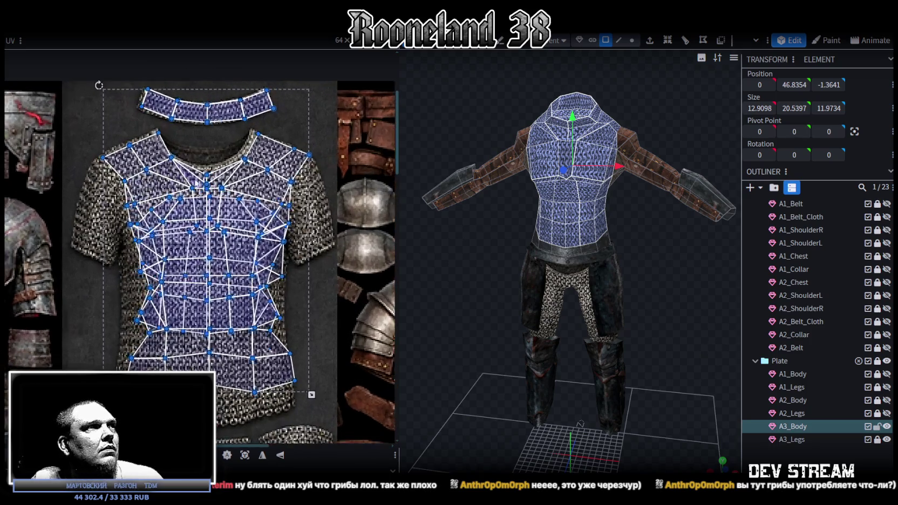
key(ctrl+z)
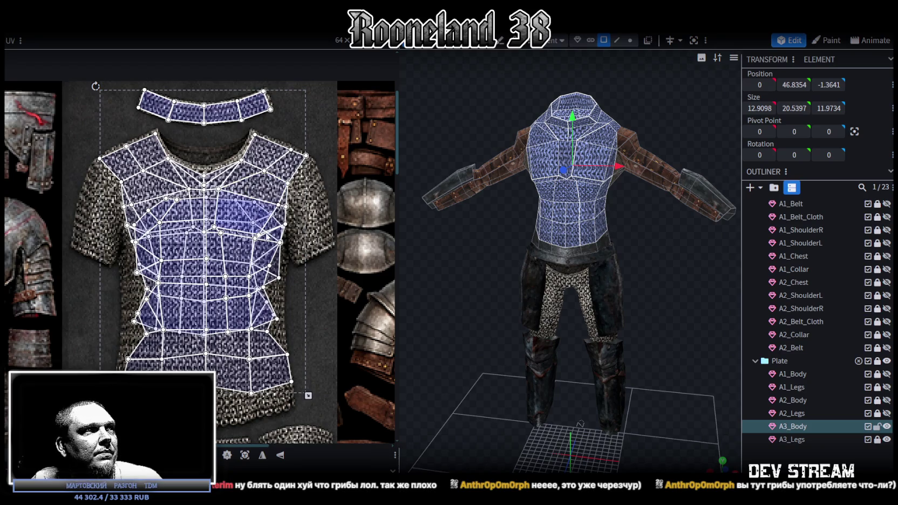
scroll(296, 276, up, 5)
click(280, 316)
click(279, 317)
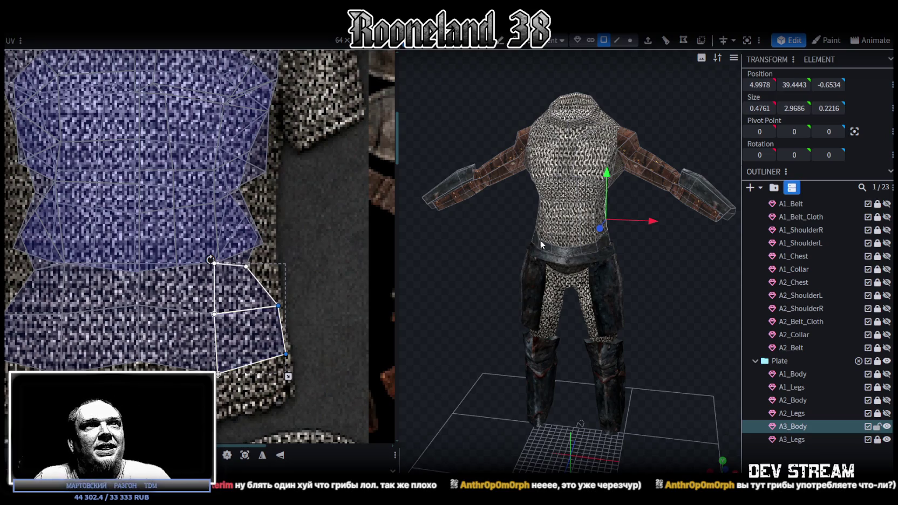
- Mirror the shoulder side-panel face and move it onto the left chainmail patch
scroll(254, 292, down, 2)
scroll(216, 254, down, 3)
scroll(135, 256, up, 2)
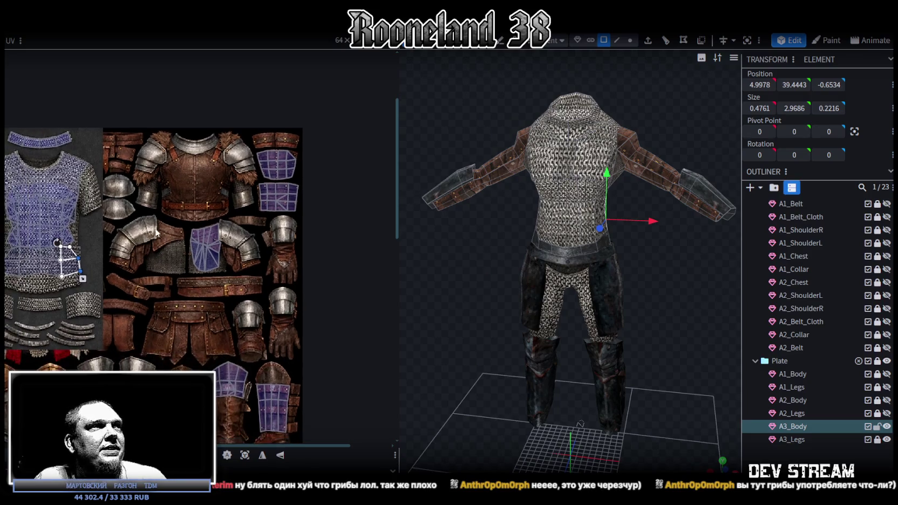
scroll(189, 265, up, 3)
click(243, 270)
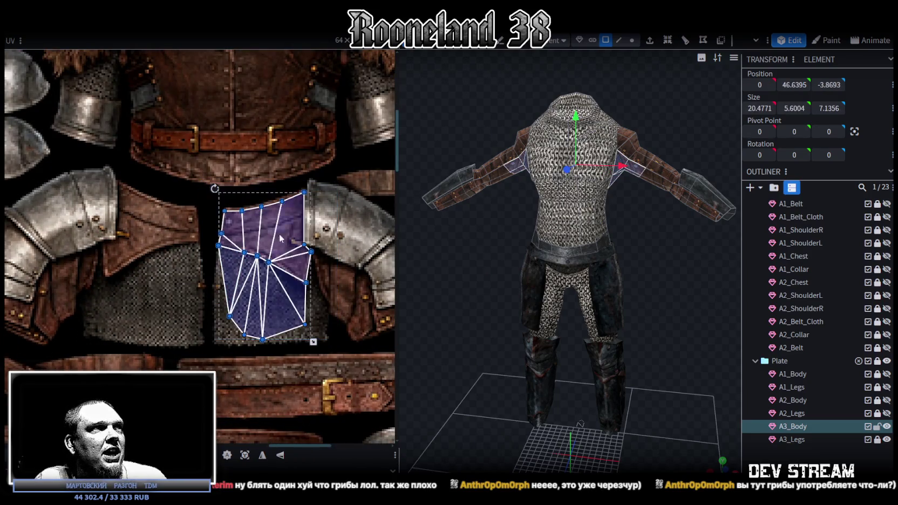
click(262, 455)
drag(260, 240, 143, 236)
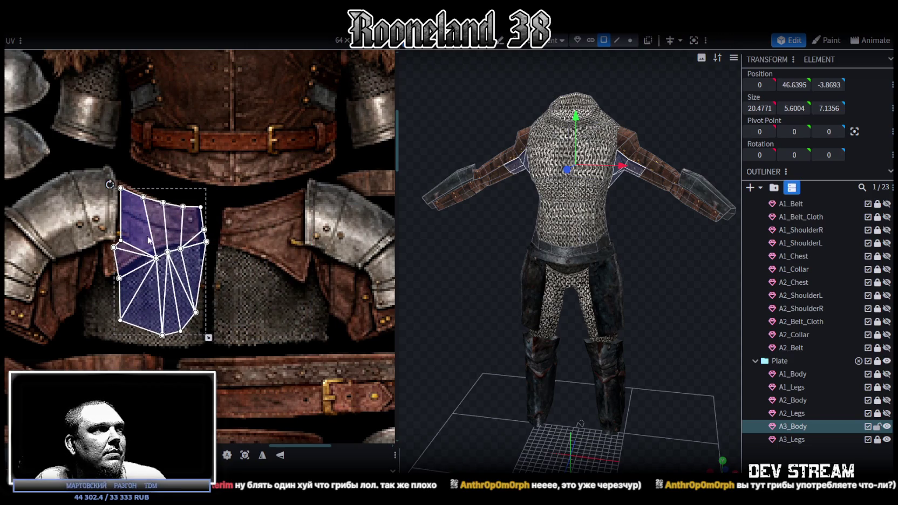
scroll(167, 240, up, 2)
mouse_move(249, 179)
mouse_down()
mouse_move(207, 258)
mouse_move(221, 244)
mouse_up()
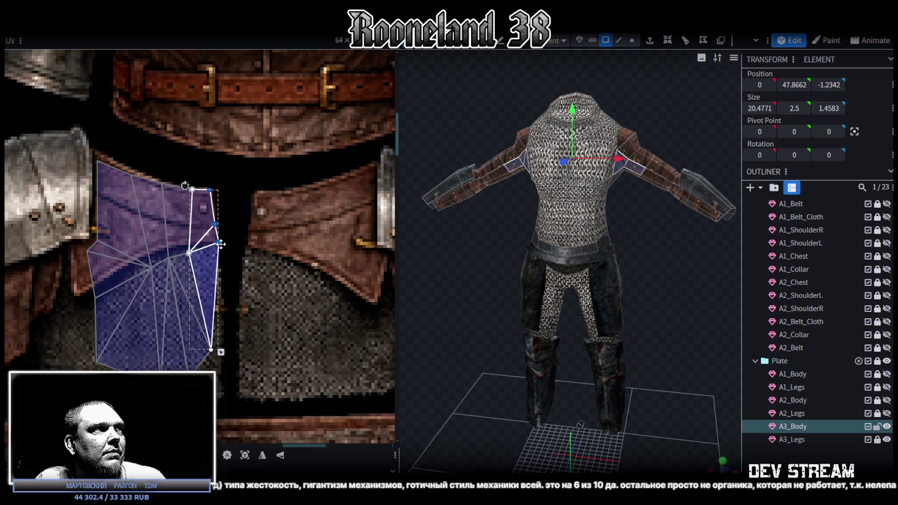
mouse_move(235, 175)
mouse_down()
mouse_move(154, 265)
mouse_move(186, 254)
mouse_up()
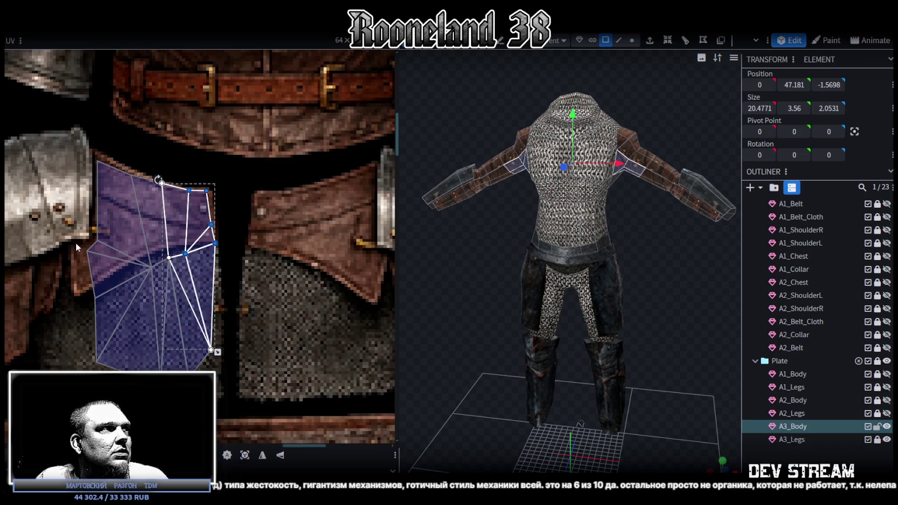
- Pull the panel's left-edge UV vertices left to straighten the edge along the patch
click(111, 174)
click(94, 155)
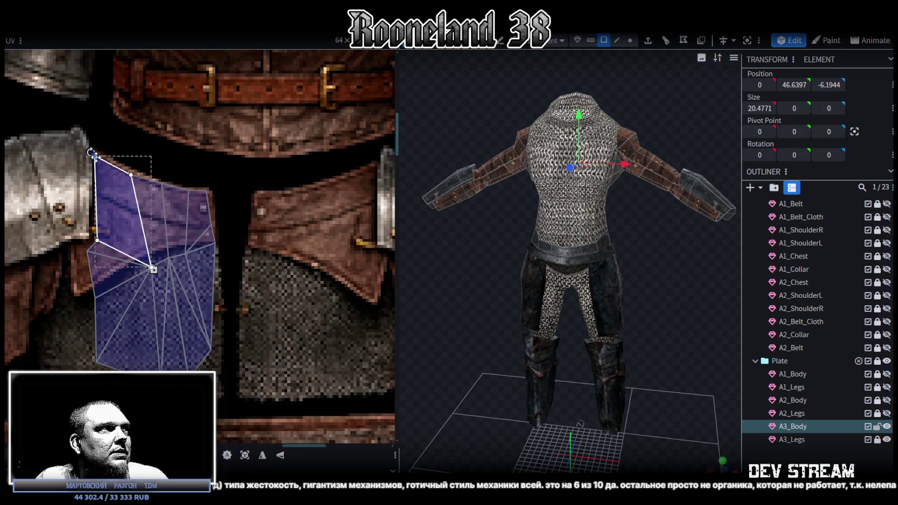
click(87, 254)
drag(87, 254, 69, 246)
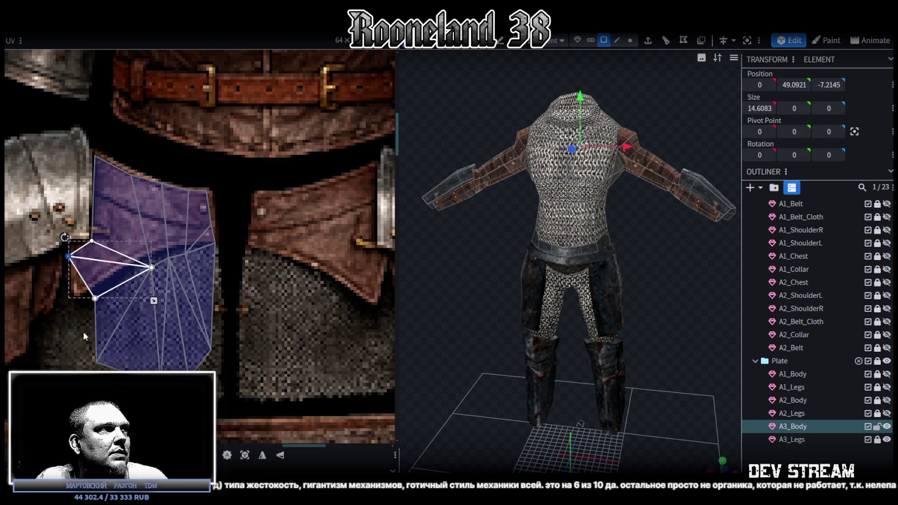
click(103, 306)
drag(95, 297, 69, 305)
drag(95, 369, 70, 369)
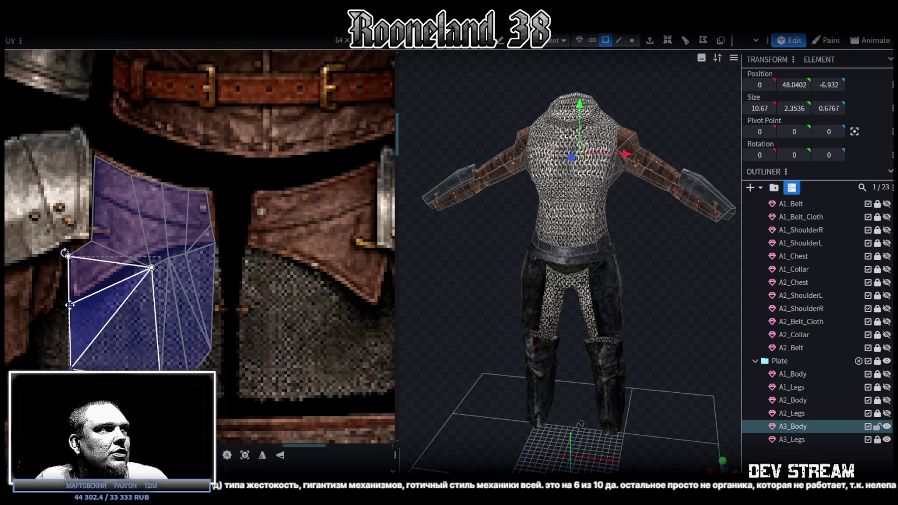
- Adjust the inner fan vertices of the side panel to fit the chainmail patch
click(160, 262)
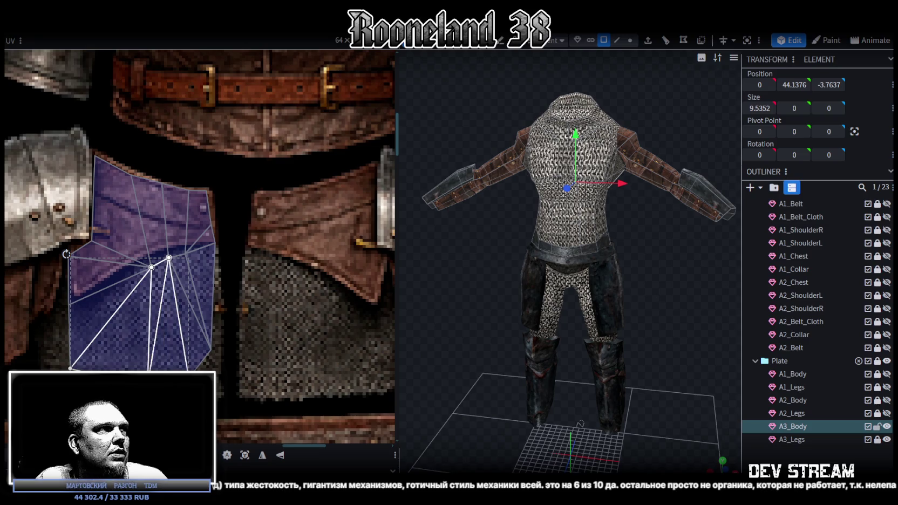
click(152, 266)
mouse_move(152, 266)
mouse_down()
mouse_move(133, 248)
mouse_move(165, 247)
mouse_up()
click(169, 257)
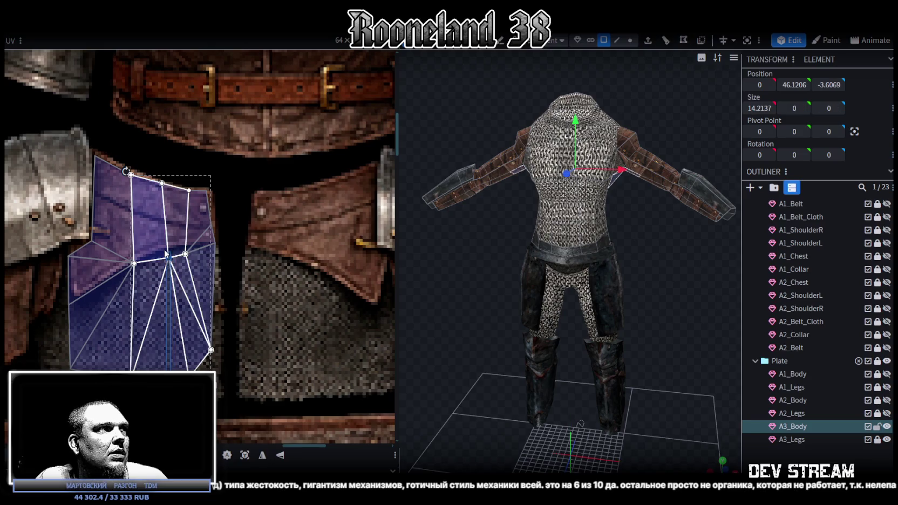
click(185, 254)
drag(210, 261, 210, 253)
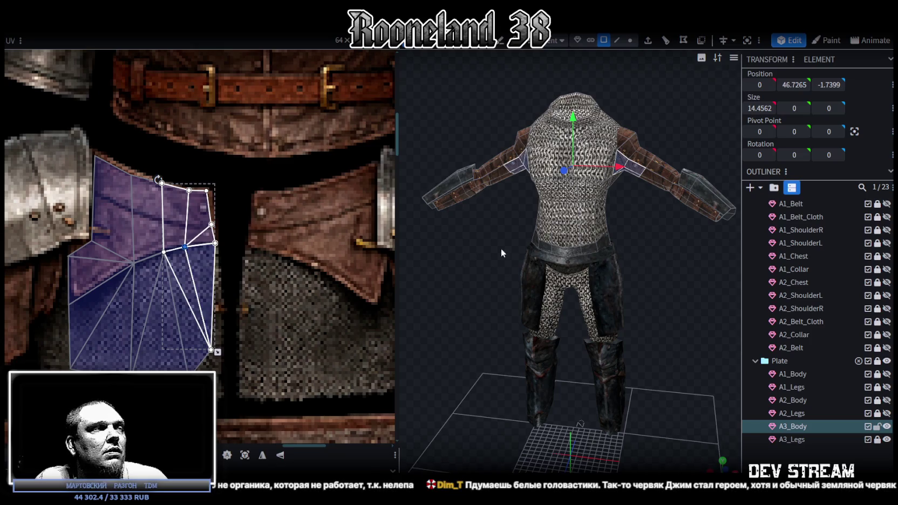
click(165, 252)
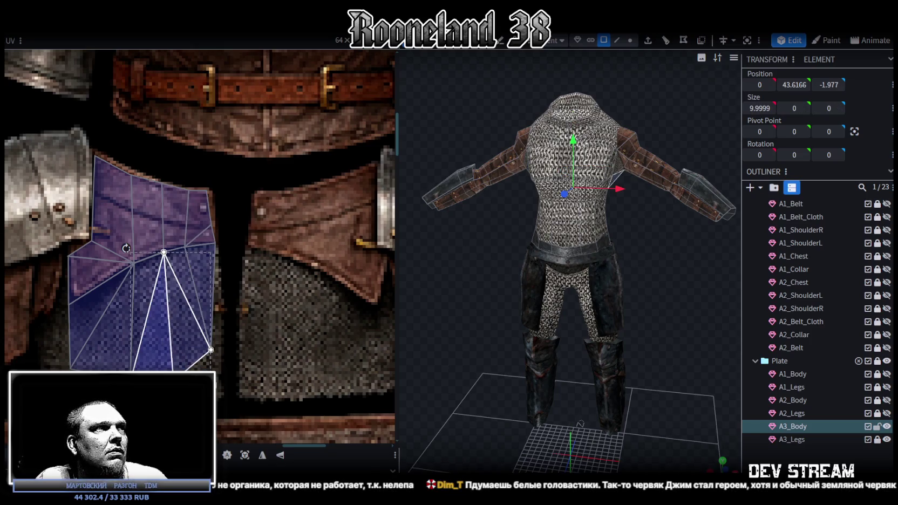
scroll(342, 345, down, 2)
scroll(349, 323, down, 1)
middle_drag(349, 323, 250, 284)
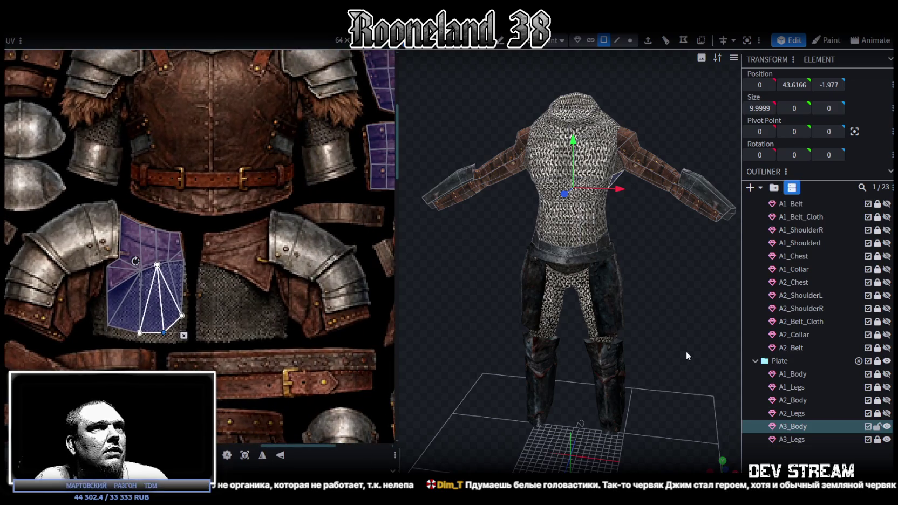
- Orbit and zoom to bring the upper arm and its UV island into view
mouse_move(648, 345)
mouse_down()
mouse_move(509, 233)
mouse_move(503, 278)
mouse_move(582, 145)
mouse_up()
scroll(212, 212, down, 1)
scroll(236, 197, down, 2)
scroll(227, 197, down, 1)
scroll(222, 197, down, 1)
scroll(222, 197, up, 1)
scroll(259, 178, down, 2)
scroll(301, 163, down, 2)
scroll(302, 164, down, 1)
scroll(300, 243, up, 1)
scroll(300, 329, up, 2)
scroll(299, 313, up, 1)
scroll(280, 318, up, 2)
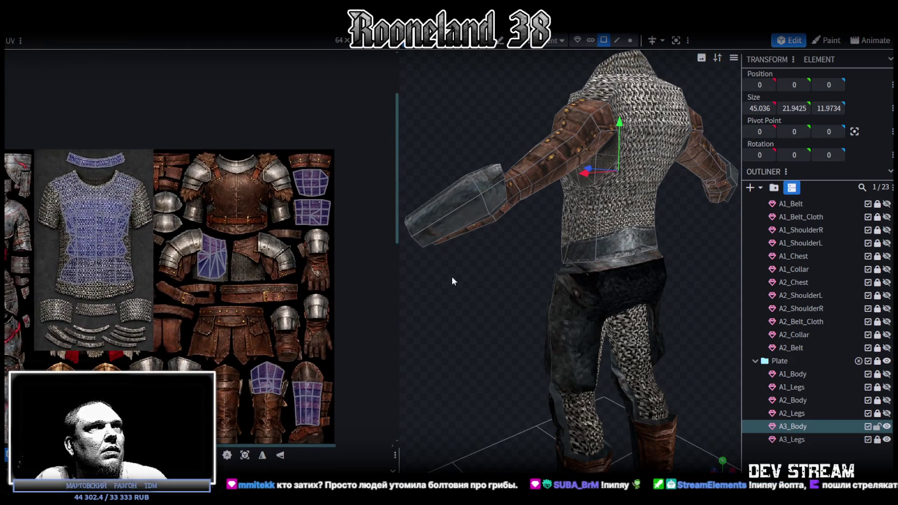
drag(452, 276, 453, 325)
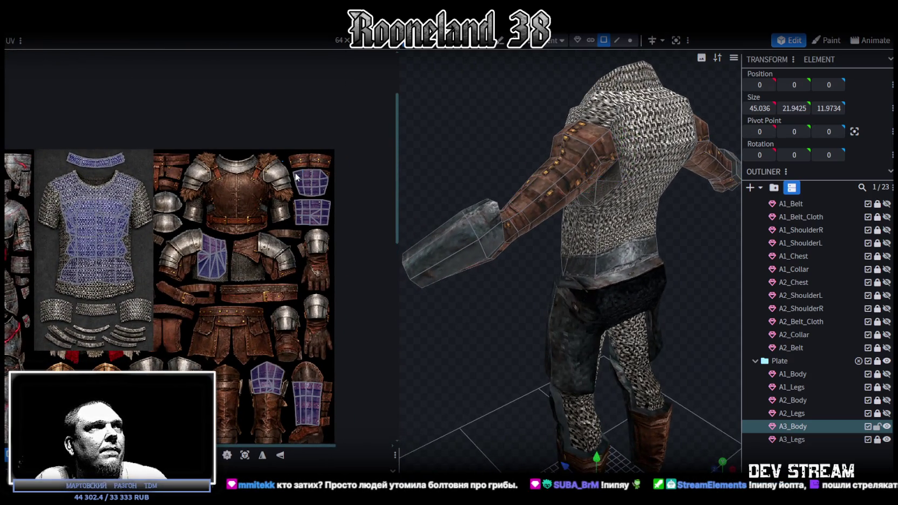
drag(294, 172, 340, 235)
scroll(326, 236, down, 1)
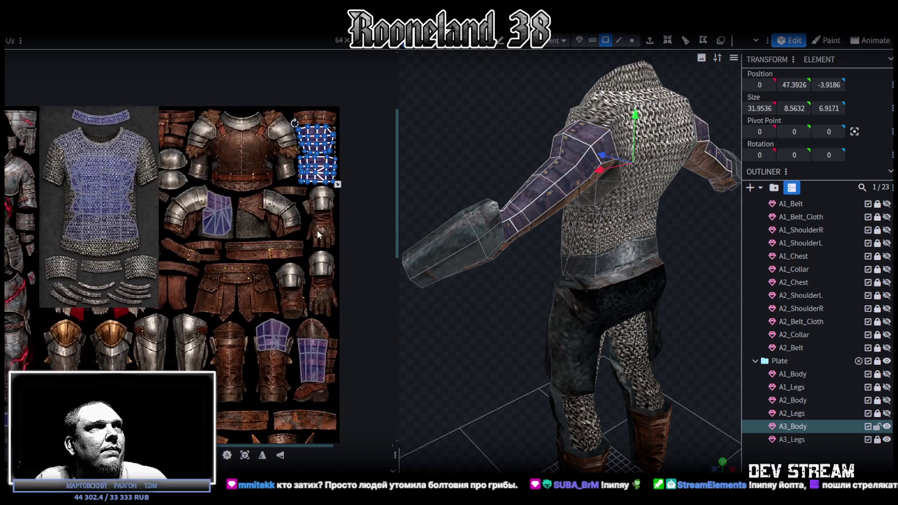
ctrl+scroll(324, 162, up, 3)
- Move the upper-arm UV island onto the chainmail cuff strip of the texture
drag(274, 247, 340, 189)
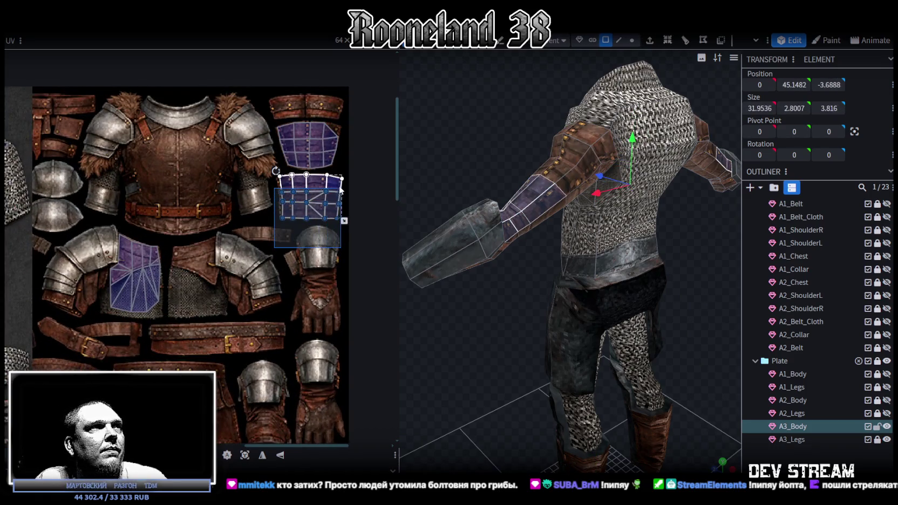
middle_drag(315, 195, 369, 176)
drag(369, 175, 61, 344)
middle_drag(131, 337, 273, 289)
ctrl+scroll(202, 281, up, 2)
ctrl+scroll(202, 281, up, 2)
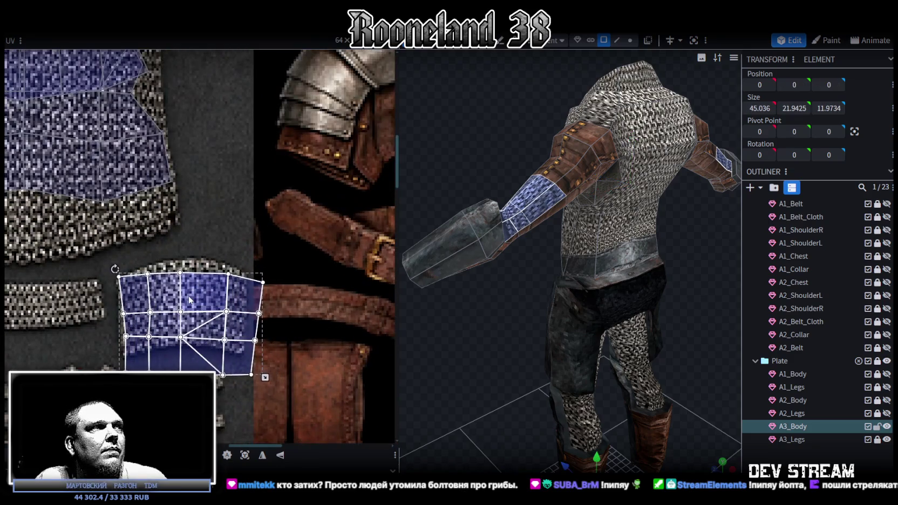
- Shrink the upper-arm UV island and reshape its vertex columns to cover the chainmail patch
drag(265, 378, 246, 353)
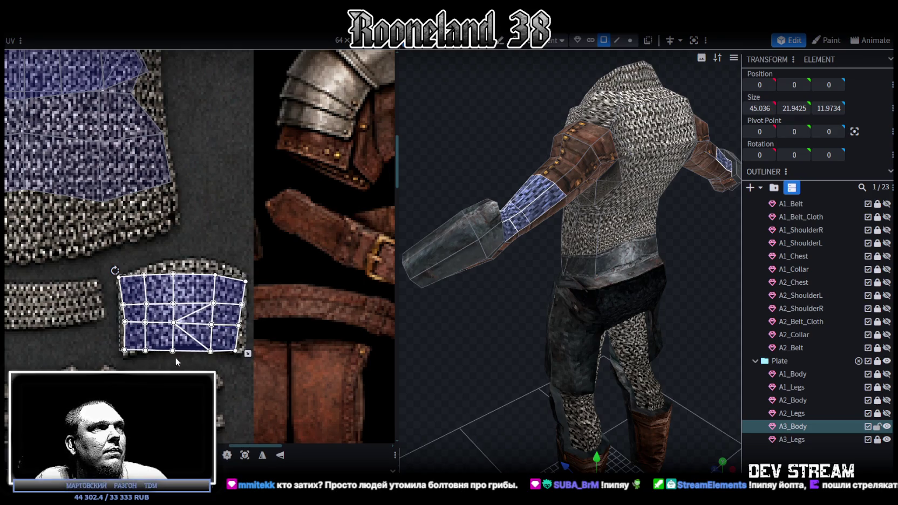
mouse_move(139, 363)
mouse_down()
mouse_move(227, 255)
mouse_move(215, 271)
mouse_up()
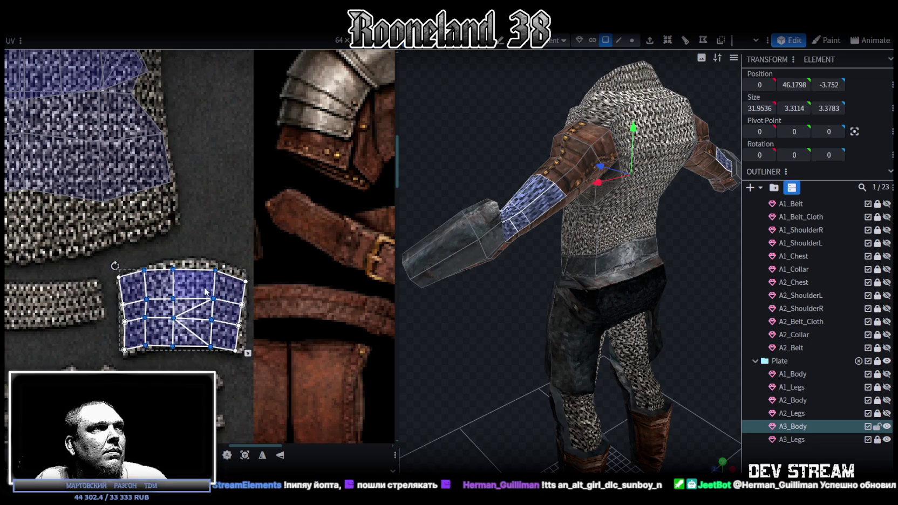
mouse_move(169, 344)
mouse_down()
mouse_move(222, 245)
mouse_move(215, 264)
mouse_up()
drag(105, 364, 125, 340)
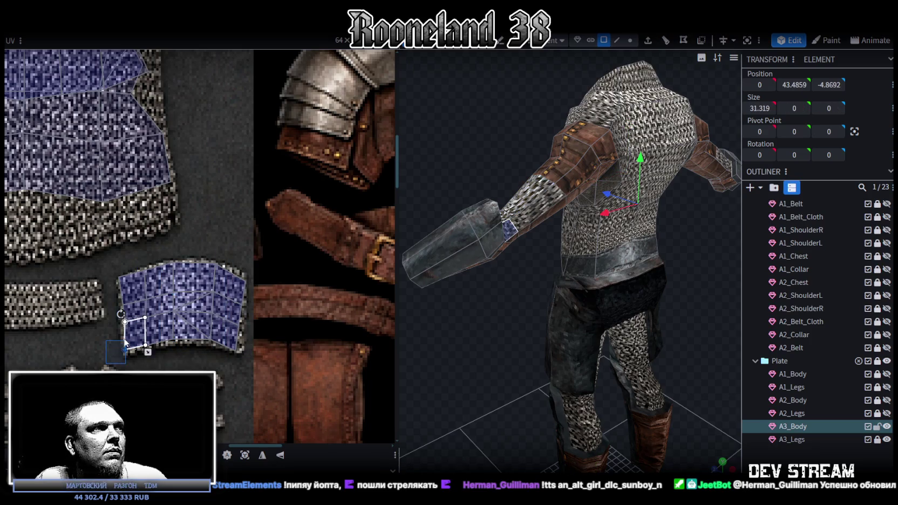
drag(108, 267, 124, 356)
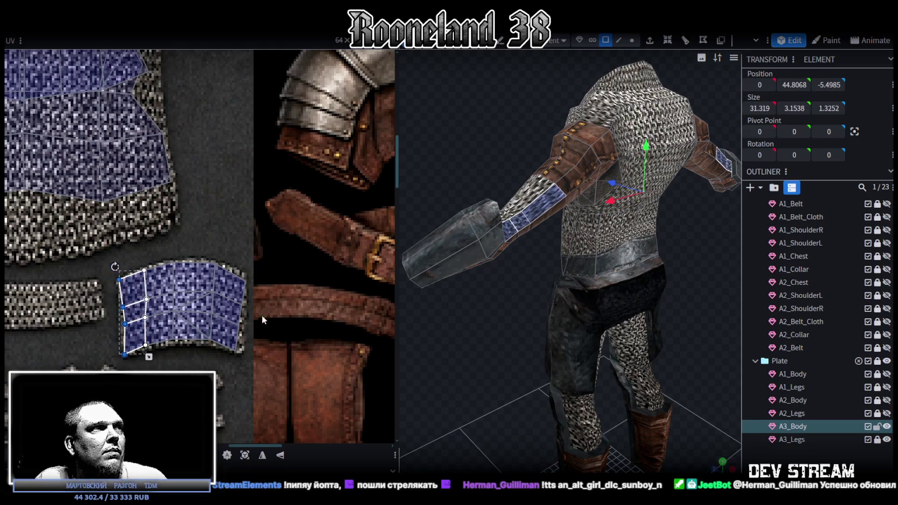
drag(241, 273, 246, 282)
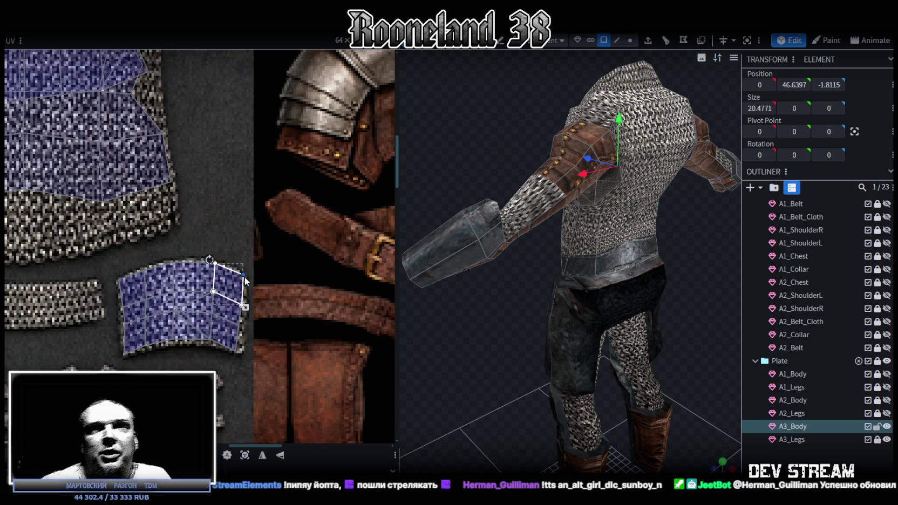
scroll(432, 225, down, 3)
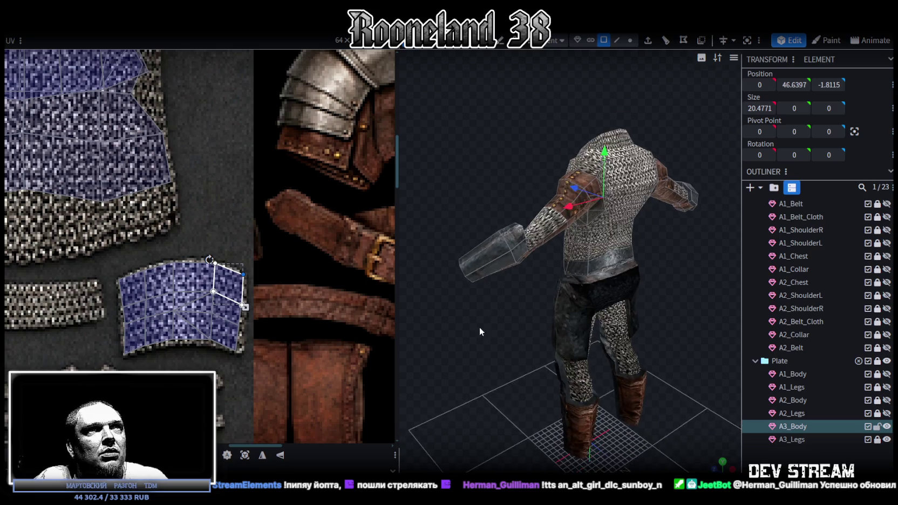
- Select the shoulder faces and drag their UV island onto the leather chest plate
drag(480, 322, 472, 338)
click(551, 251)
scroll(159, 246, down, 5)
scroll(165, 241, down, 2)
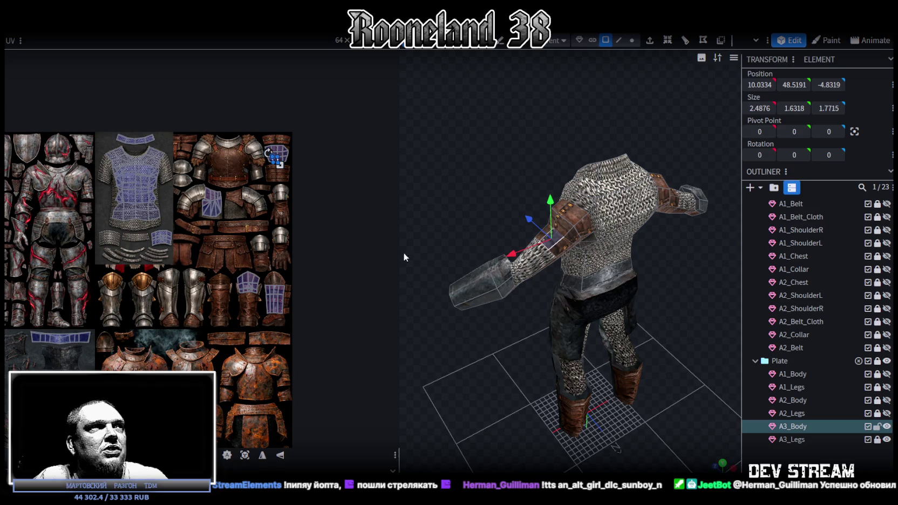
scroll(266, 176, up, 2)
drag(248, 180, 307, 123)
scroll(294, 226, up, 1)
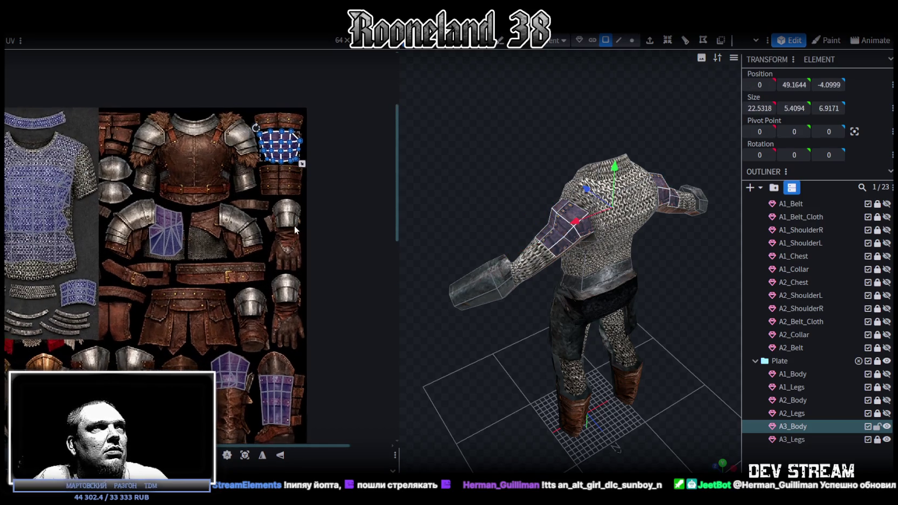
scroll(294, 227, up, 2)
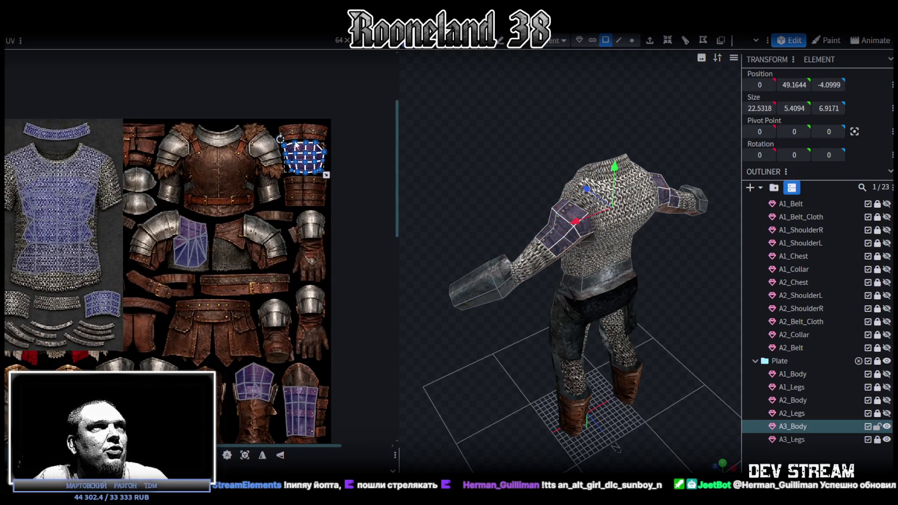
scroll(294, 144, up, 2)
scroll(295, 145, up, 1)
drag(299, 157, 105, 198)
- Move the shoulder UVs down to the lower leather patch and mirror them on Y and X
middle_drag(166, 252, 214, 131)
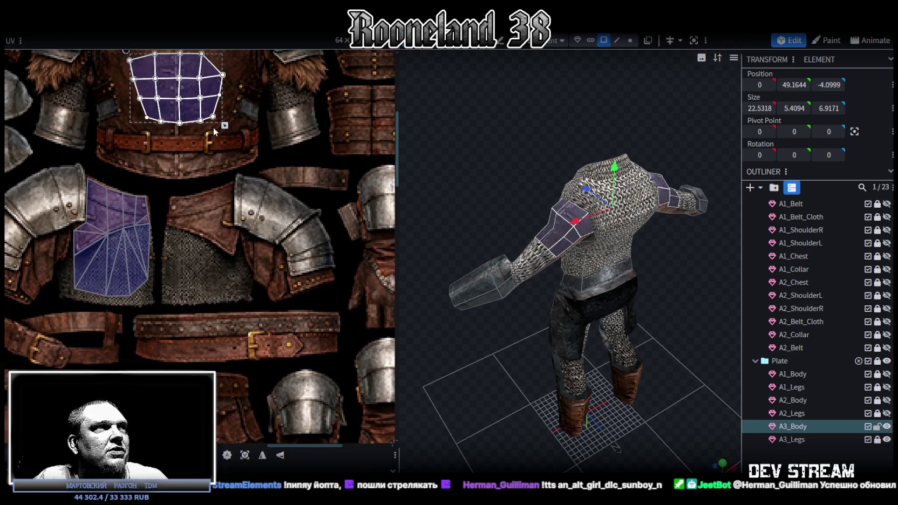
drag(193, 113, 222, 284)
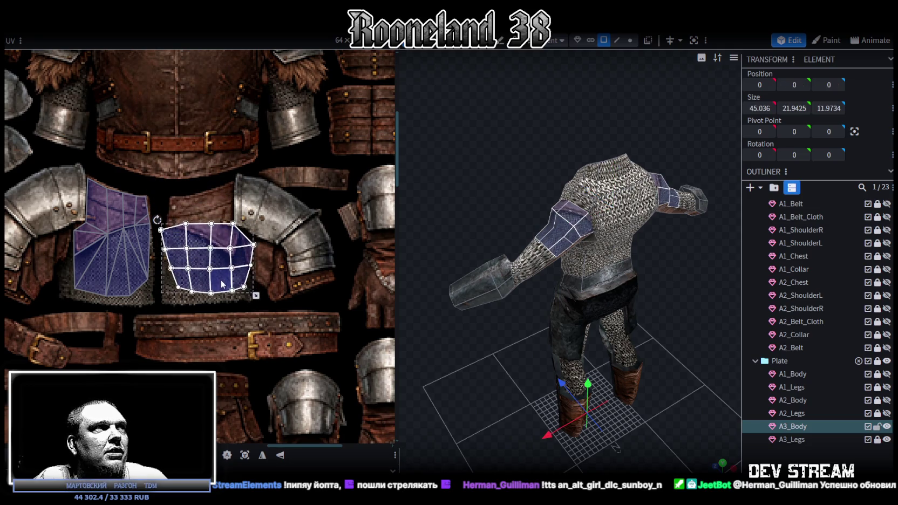
click(281, 456)
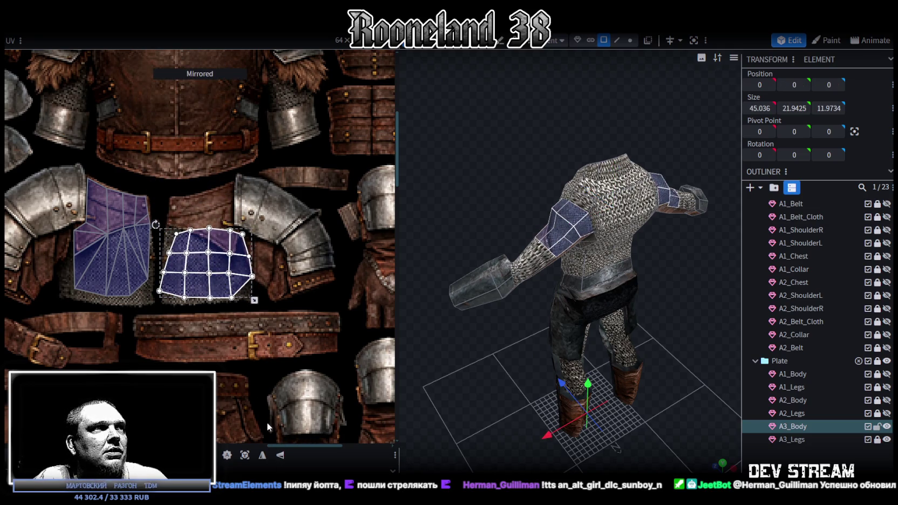
click(262, 455)
scroll(213, 264, up, 2)
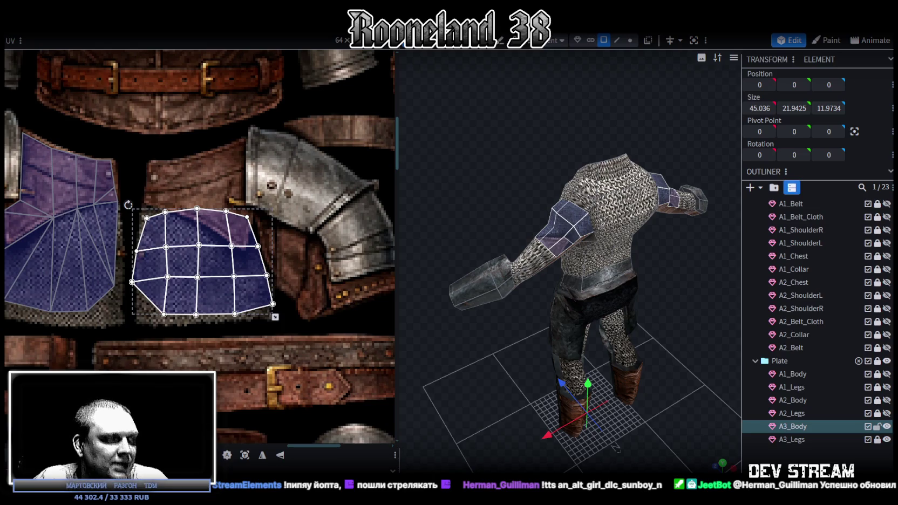
scroll(156, 227, up, 2)
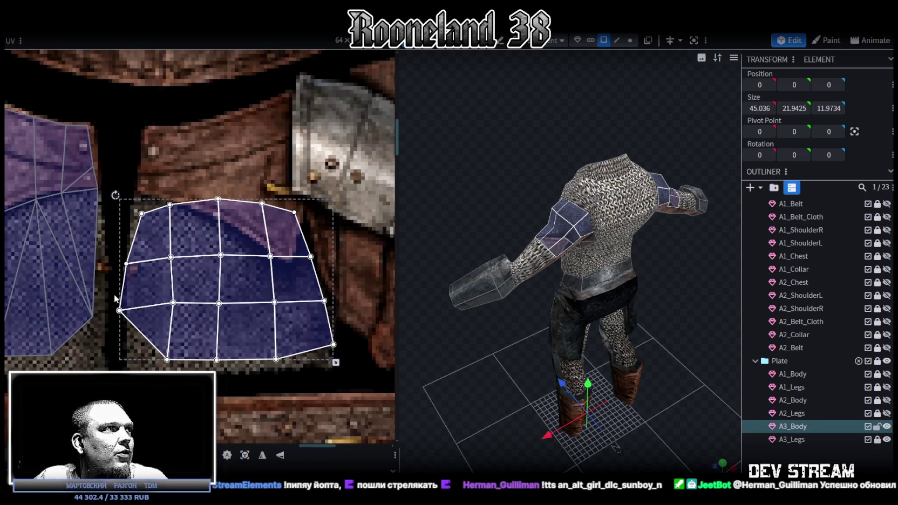
- Reshape the shoulder island by pulling its left vertices inward and shifting the right column left
drag(119, 310, 128, 313)
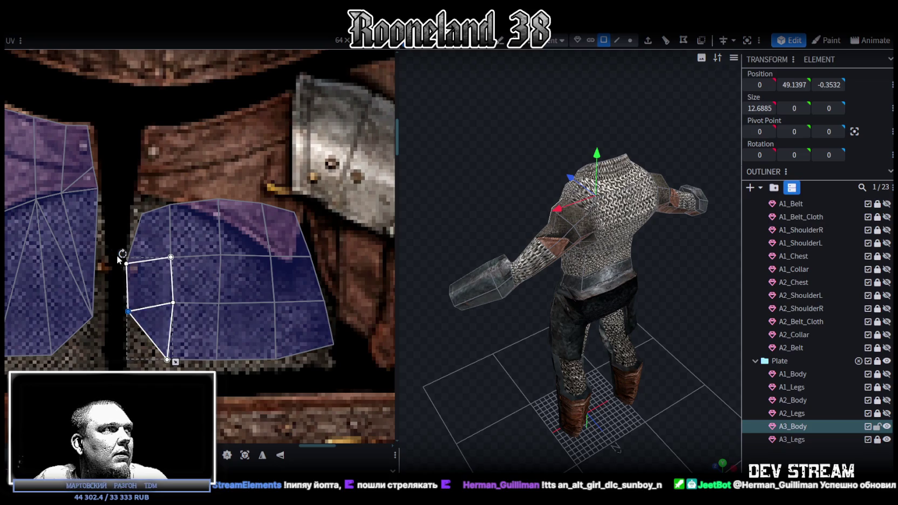
drag(118, 259, 128, 260)
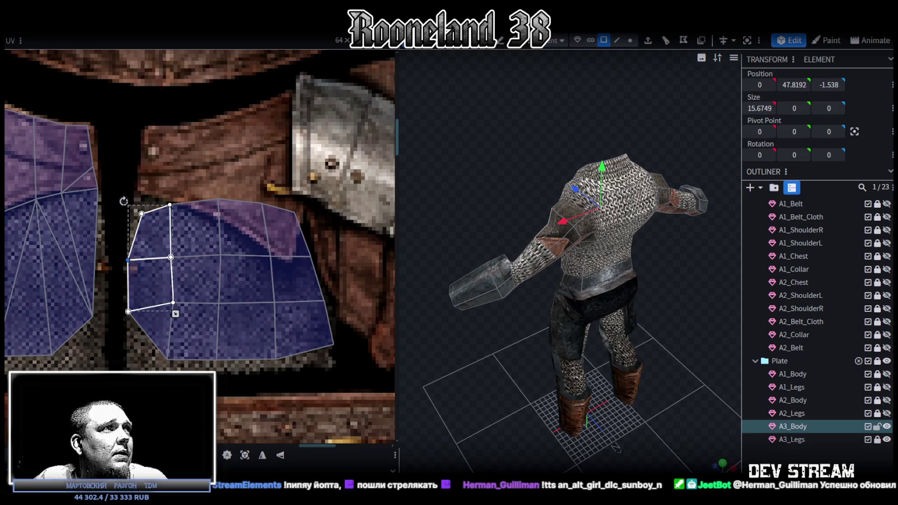
drag(153, 370, 338, 331)
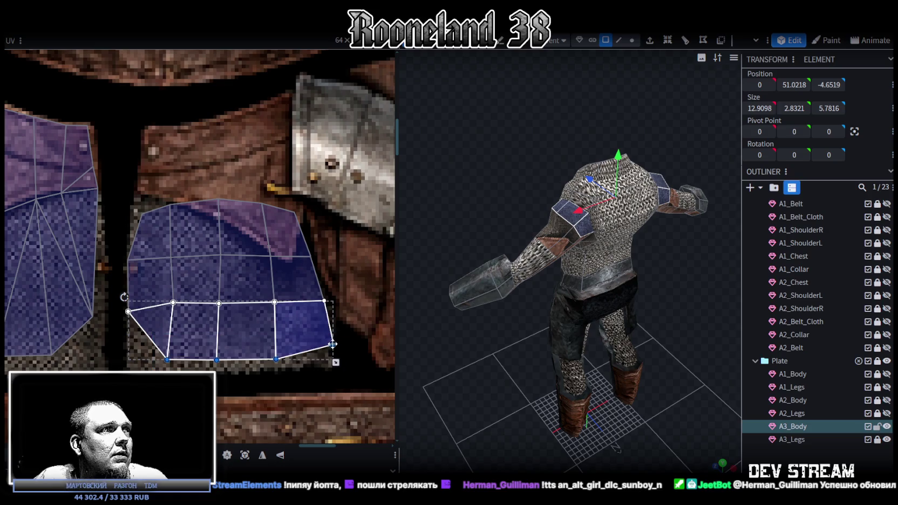
drag(351, 261, 268, 386)
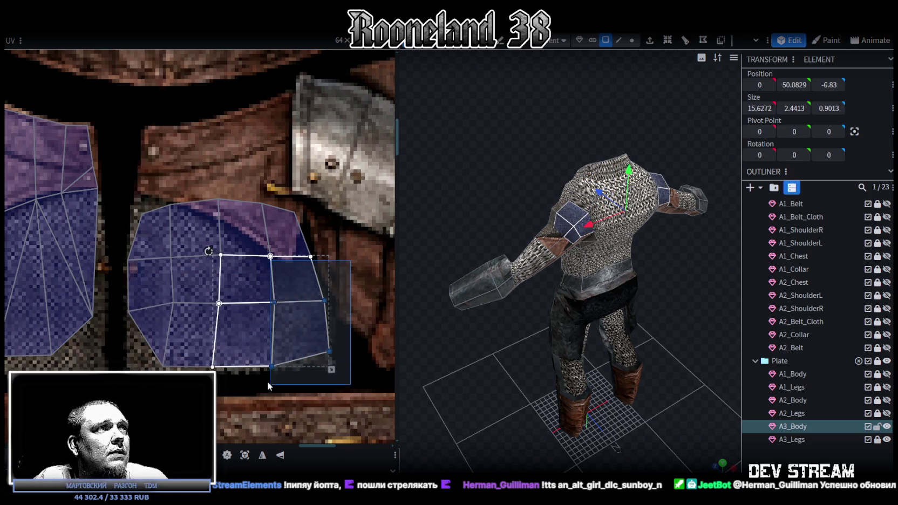
drag(274, 302, 271, 302)
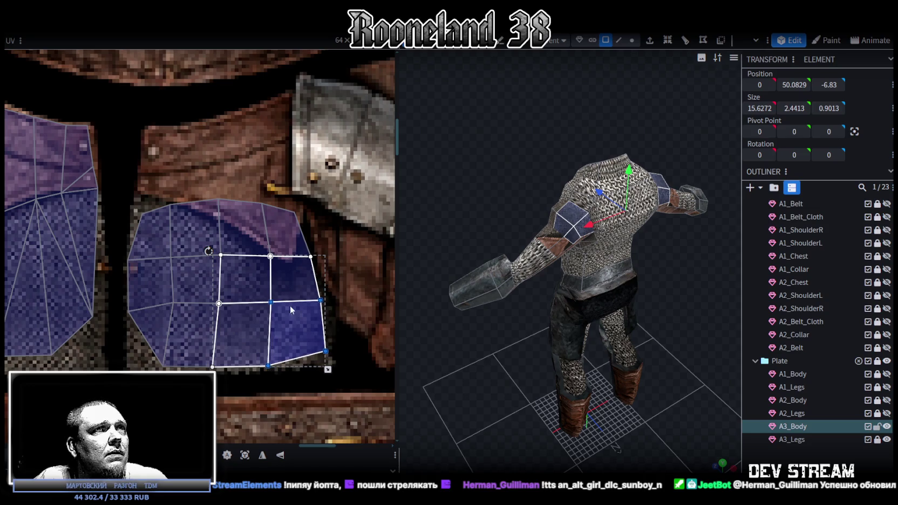
click(530, 377)
mouse_move(531, 377)
mouse_down()
mouse_move(516, 389)
mouse_move(557, 254)
mouse_up()
click(557, 255)
- Select the shoulder faces' UV island in the UV editor
scroll(255, 259, down, 3)
scroll(230, 247, down, 2)
scroll(281, 232, up, 1)
scroll(263, 216, up, 1)
drag(257, 252, 183, 189)
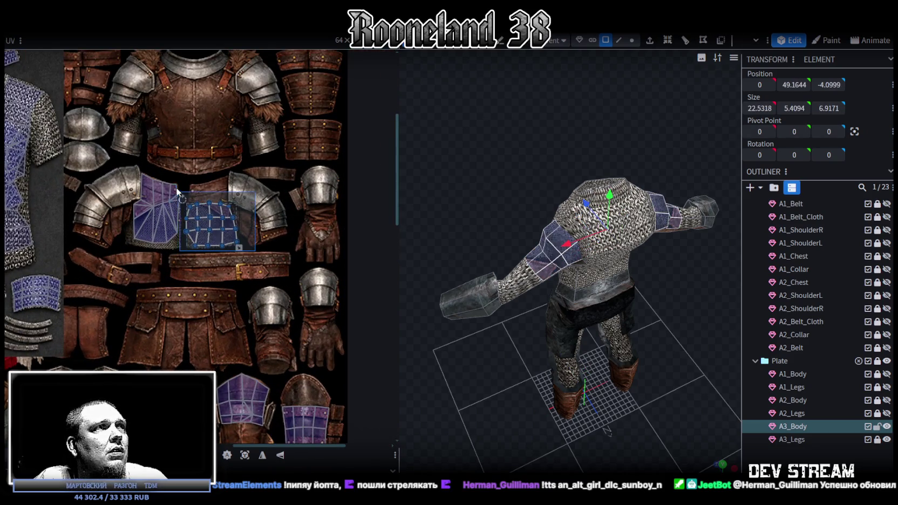
scroll(182, 188, down, 2)
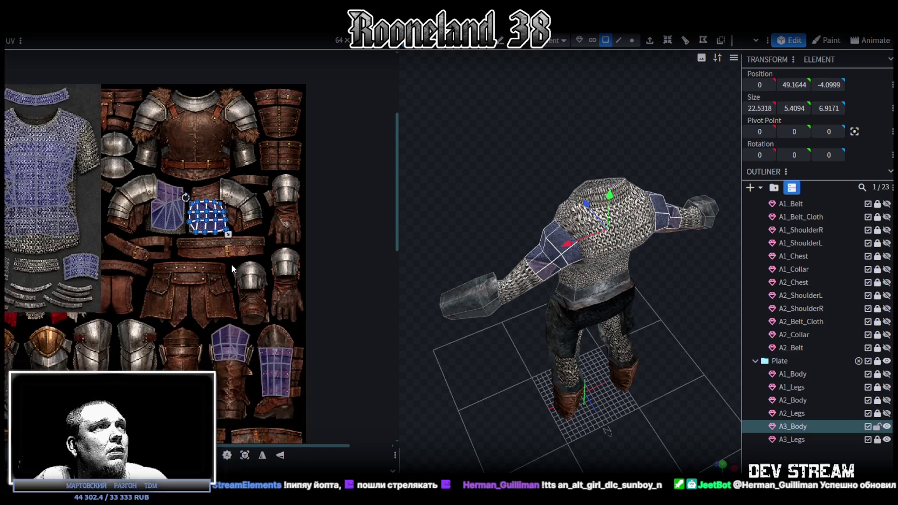
scroll(290, 202, down, 5)
scroll(287, 179, up, 2)
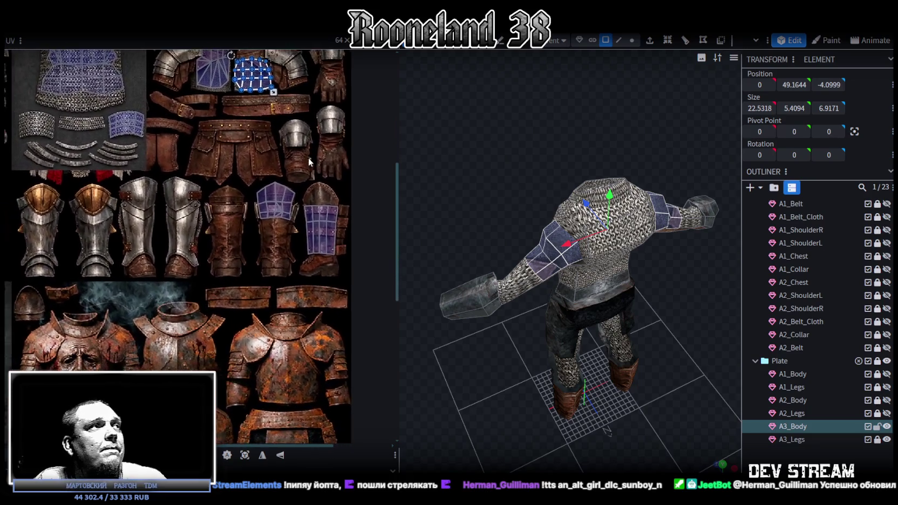
scroll(327, 152, up, 1)
- Move the shoulder UVs up-left near the pauldron on the texture
middle_drag(326, 155, 348, 232)
middle_drag(322, 205, 326, 286)
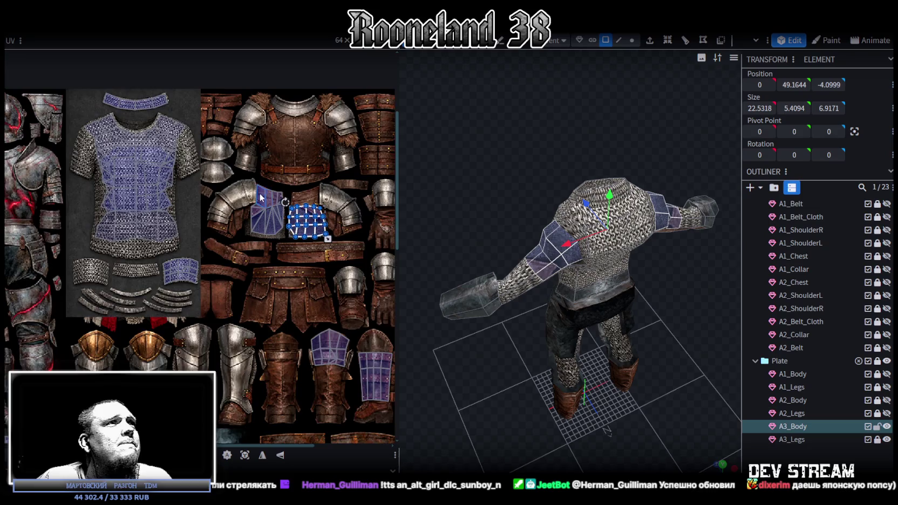
scroll(265, 197, up, 1)
drag(310, 218, 194, 162)
scroll(194, 162, up, 2)
scroll(194, 162, up, 1)
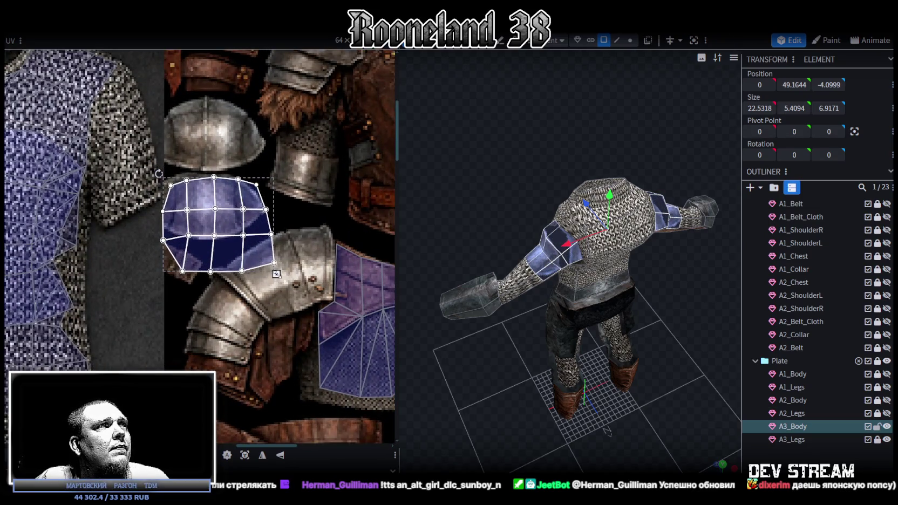
- Scale the shoulder UVs down and nudge them onto the steel dome plate
drag(276, 273, 240, 217)
scroll(208, 186, up, 1)
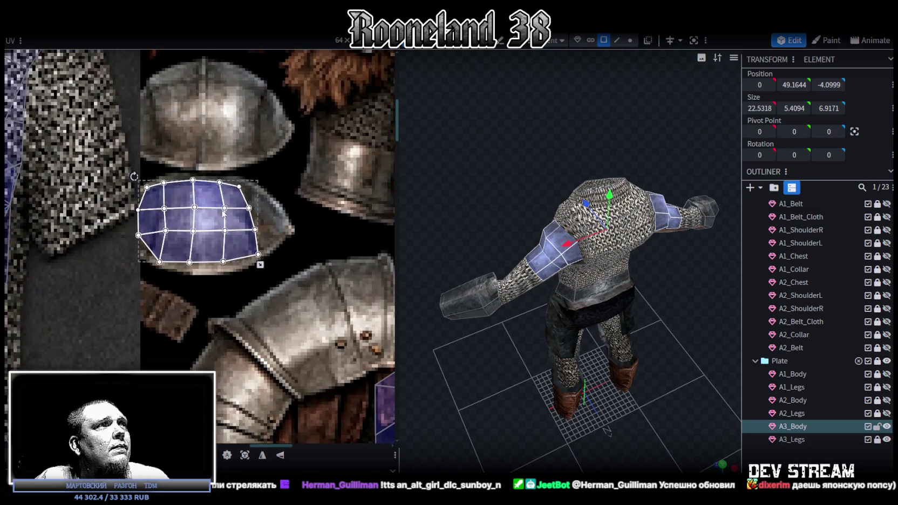
drag(214, 216, 219, 221)
drag(264, 262, 265, 266)
click(263, 256)
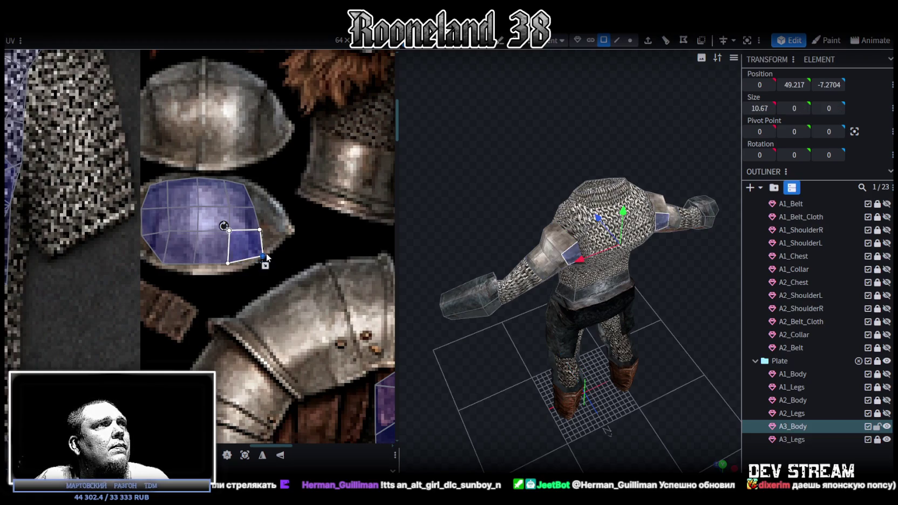
- Select the forearm faces and move their UVs onto the upper-right leather piece
click(533, 362)
mouse_move(533, 362)
mouse_down()
mouse_move(499, 314)
mouse_move(508, 256)
mouse_move(474, 159)
mouse_up()
click(458, 176)
scroll(291, 211, down, 3)
middle_drag(301, 210, 122, 174)
scroll(206, 272, up, 4)
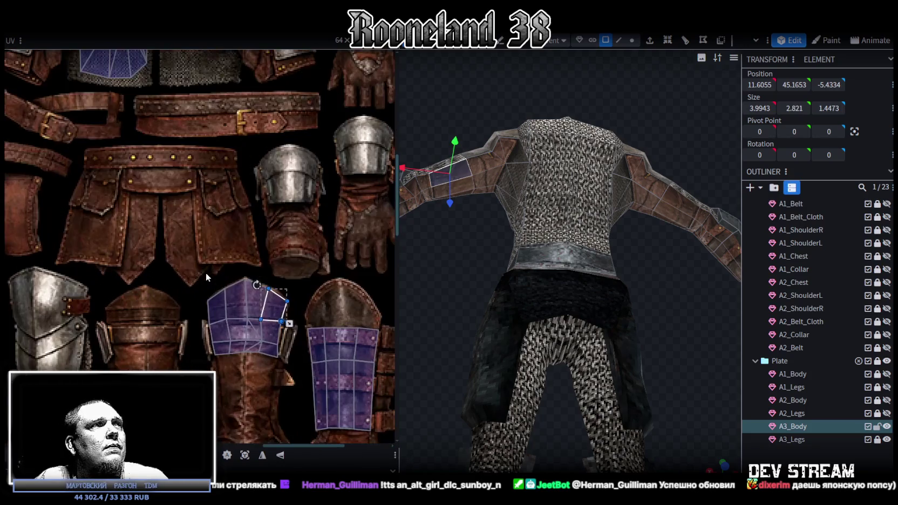
drag(205, 272, 292, 362)
scroll(292, 363, down, 3)
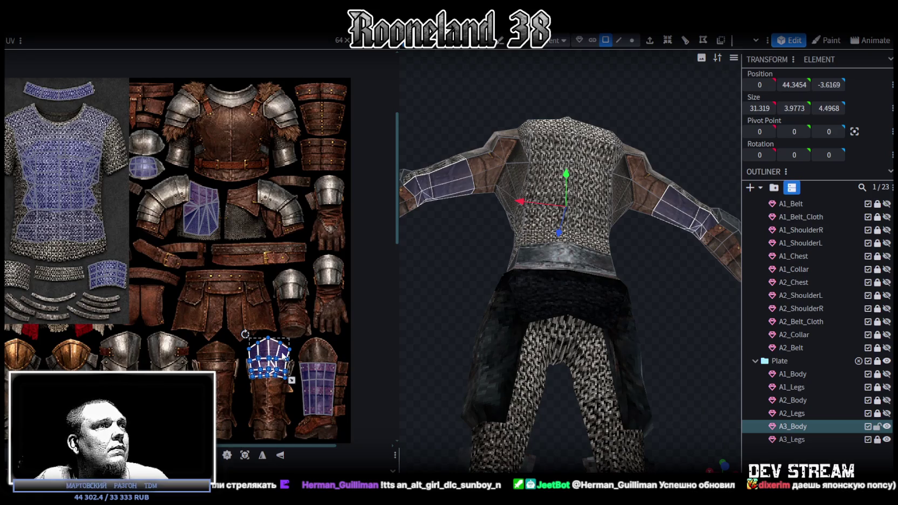
drag(285, 355, 320, 145)
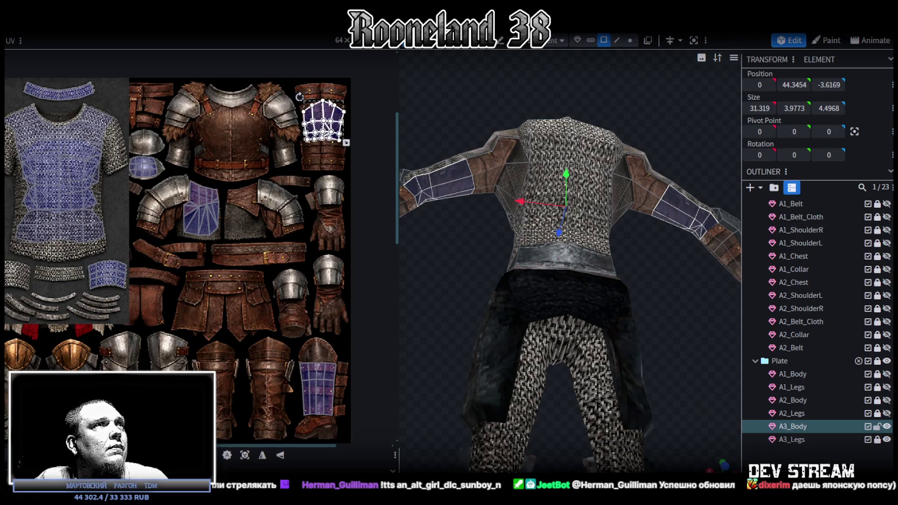
- Shrink and shift the forearm UV island, then push its left vertices further left
scroll(320, 145, up, 5)
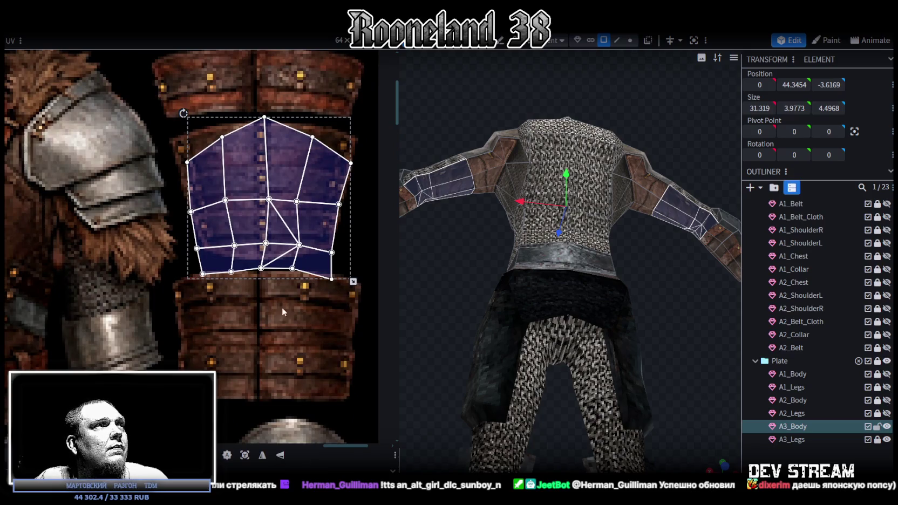
mouse_move(352, 280)
mouse_down()
mouse_move(348, 255)
mouse_move(356, 252)
mouse_up()
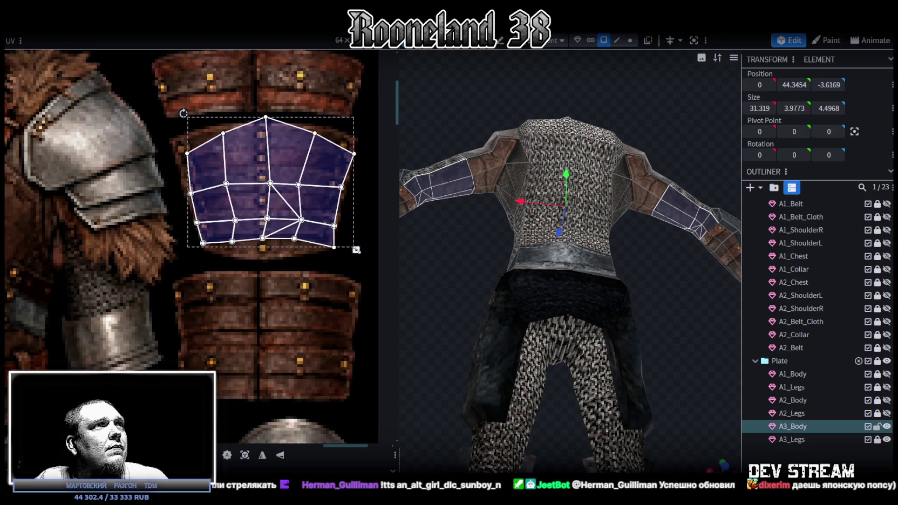
drag(282, 232, 286, 230)
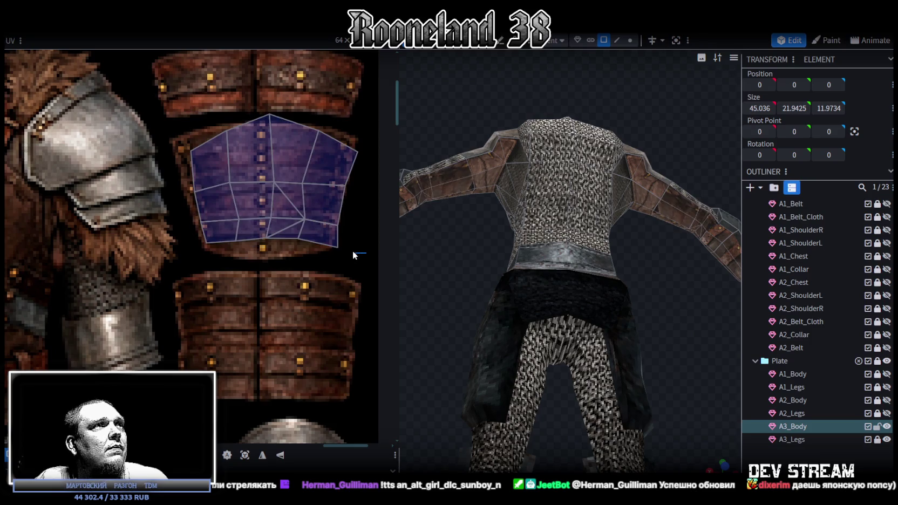
drag(355, 268, 226, 131)
drag(360, 250, 353, 249)
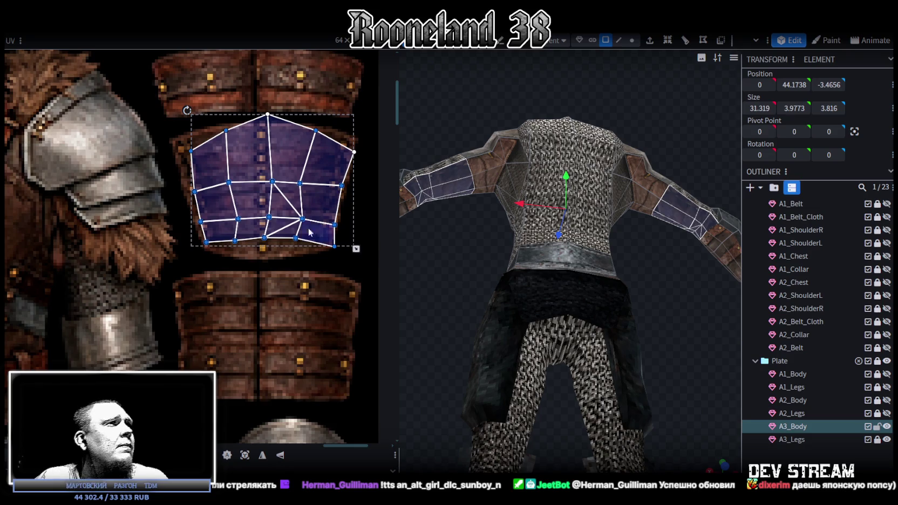
drag(166, 130, 243, 228)
drag(196, 190, 189, 192)
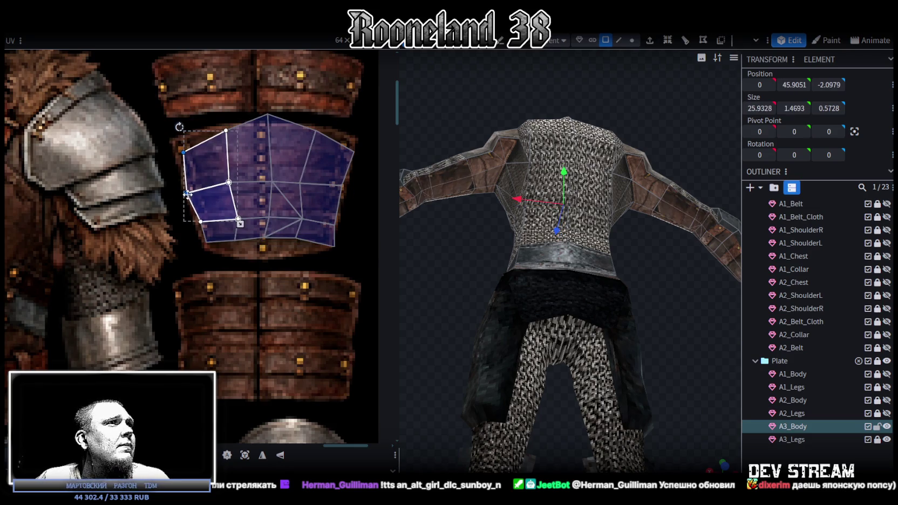
- Adjust the top vertices: pull the top-left up-left, lower the middle, raise the rightmost
mouse_move(170, 136)
mouse_down()
mouse_move(197, 163)
mouse_move(176, 141)
mouse_up()
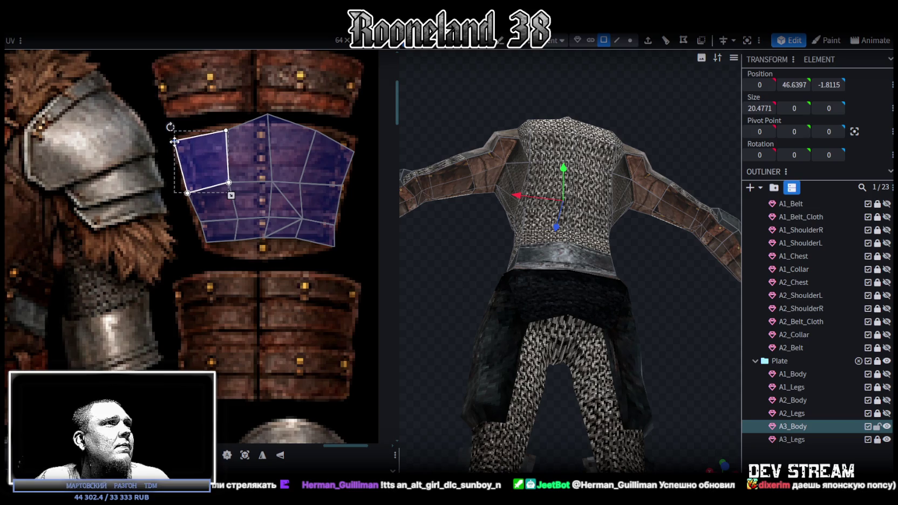
shift+click(231, 135)
drag(231, 132, 319, 187)
drag(269, 113, 268, 123)
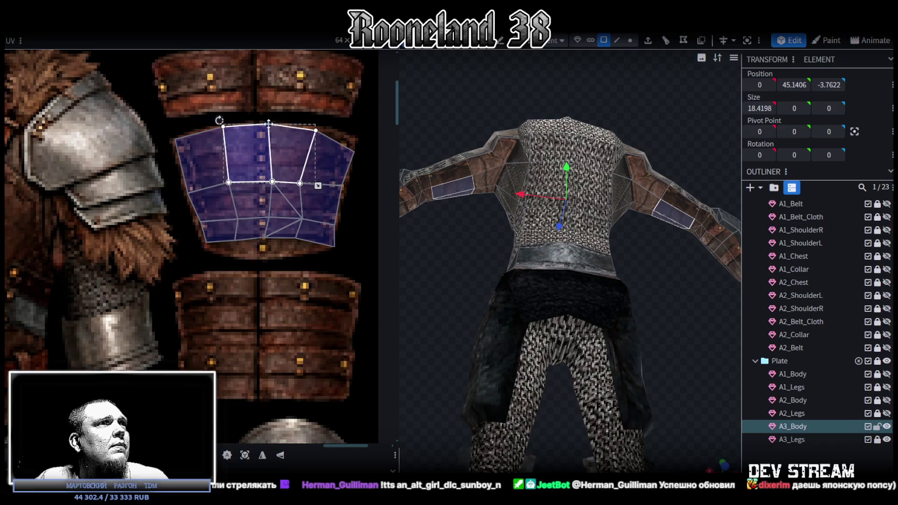
click(331, 136)
click(339, 143)
drag(354, 151, 354, 139)
- Nudge the middle bottom vertex down and right, then select the neighbouring faces
click(303, 237)
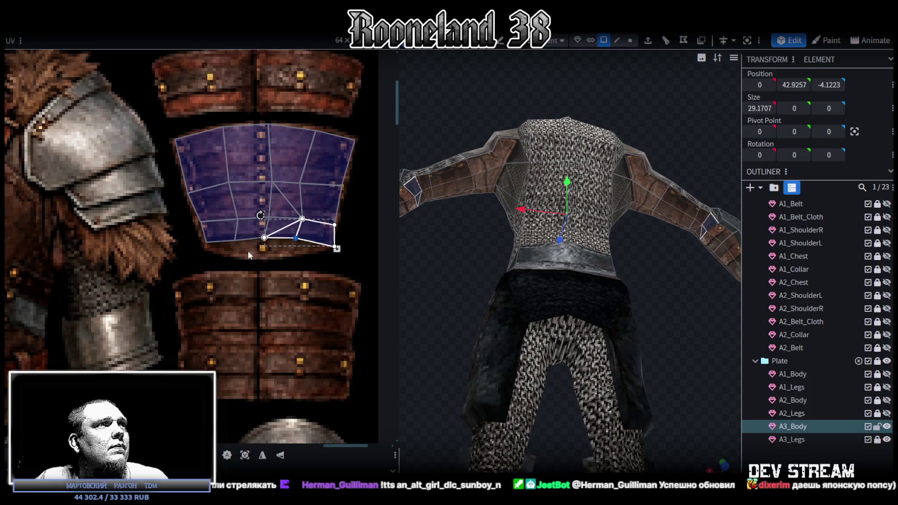
mouse_move(227, 252)
mouse_down()
mouse_move(304, 235)
mouse_move(297, 249)
mouse_up()
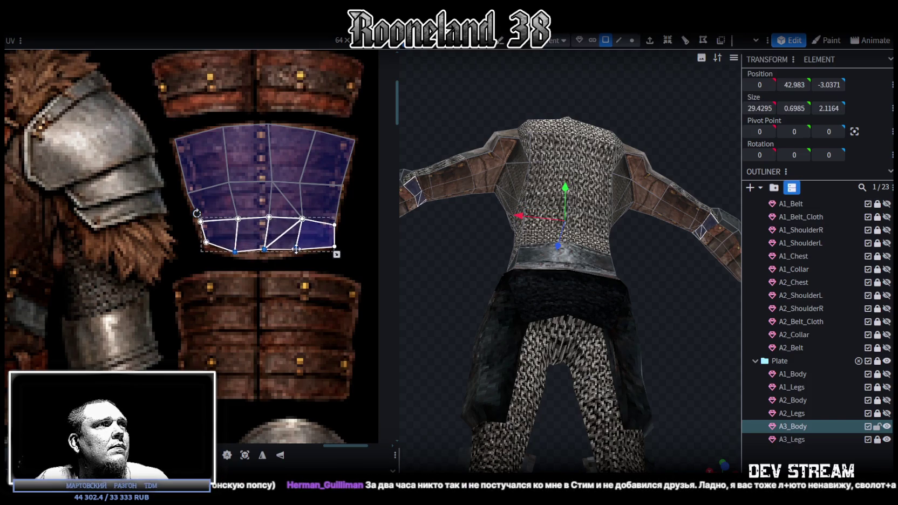
click(264, 250)
drag(264, 250, 268, 255)
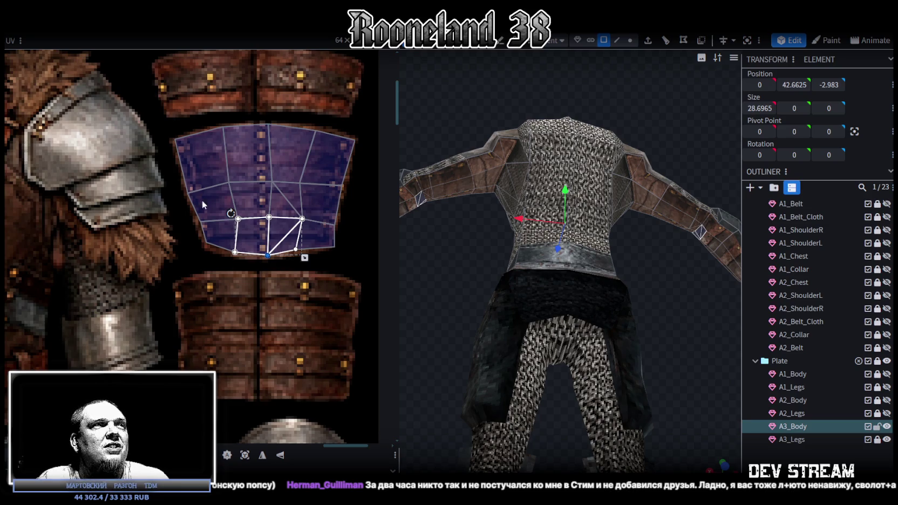
click(318, 236)
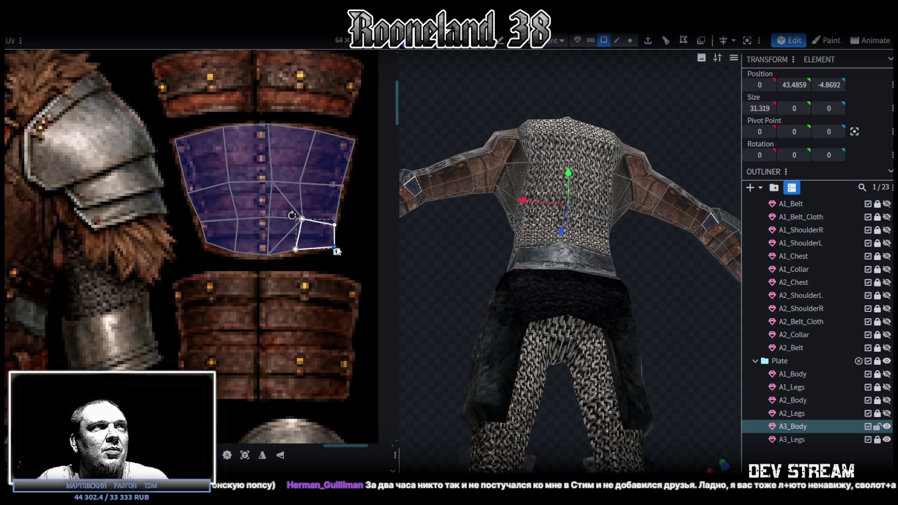
shift+click(296, 248)
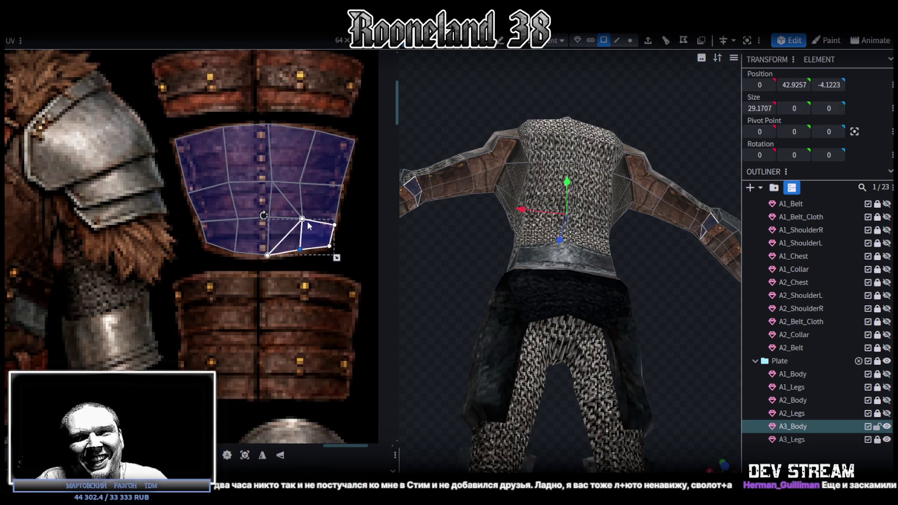
click(288, 125)
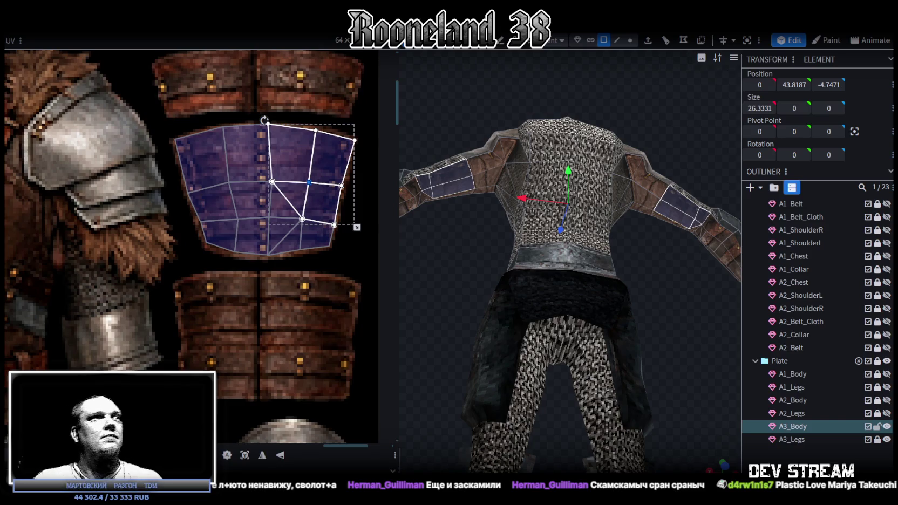
- Raise the middle row of UV vertices and select the two right-column quads
scroll(221, 353, down, 2)
drag(129, 267, 337, 233)
drag(222, 246, 220, 238)
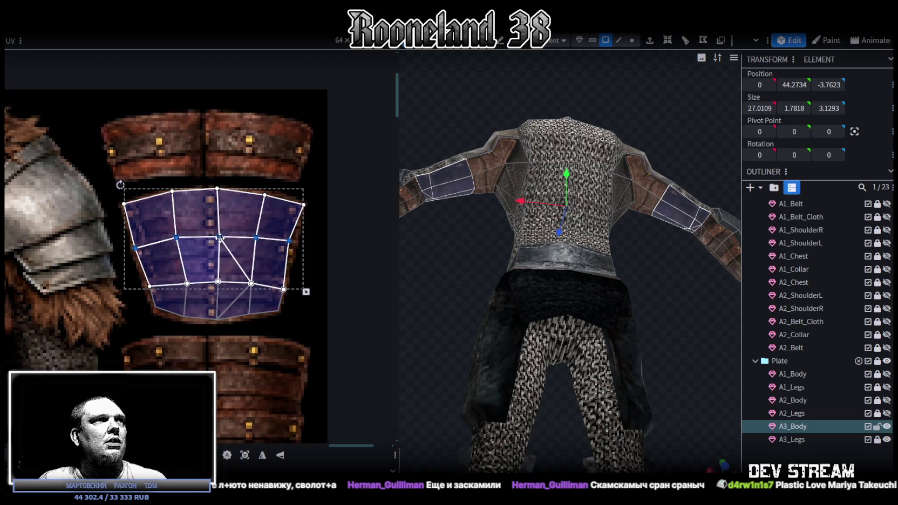
click(276, 260)
shift+click(278, 221)
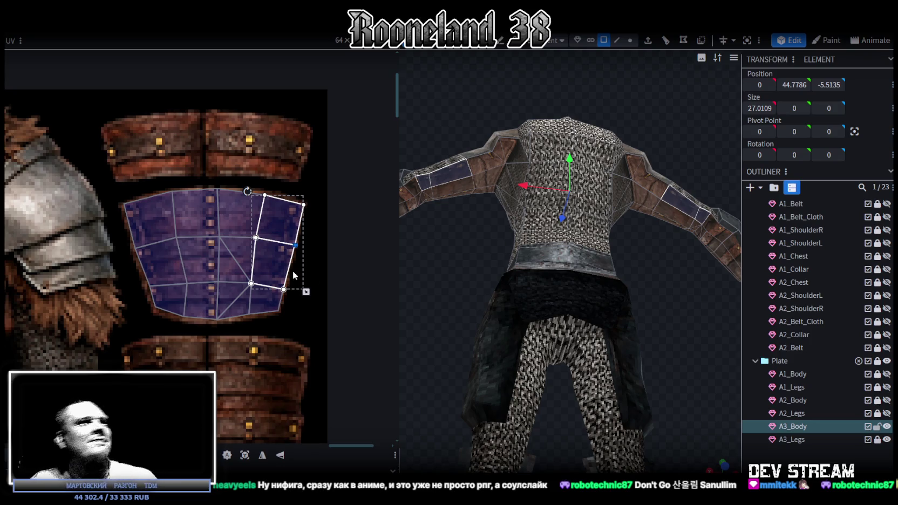
- Reshape the lower-left faces by pulling their shared middle vertex up and left
click(159, 305)
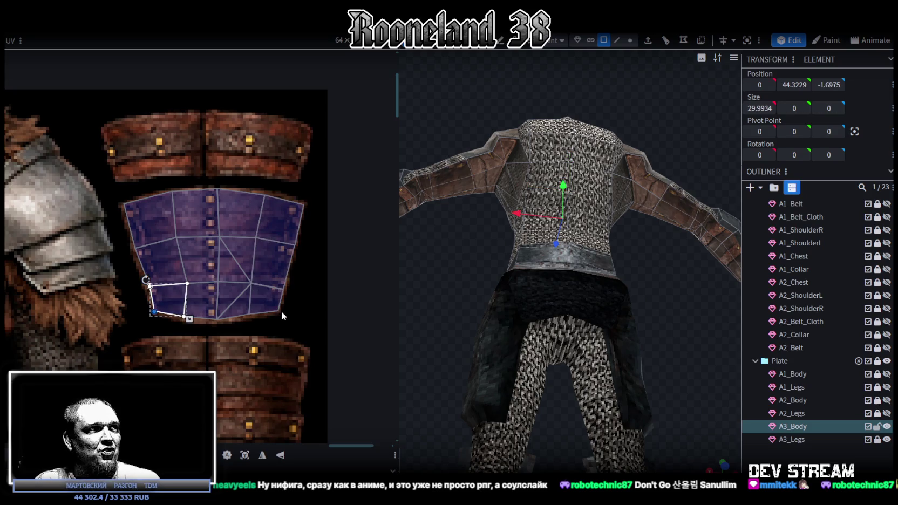
click(194, 271)
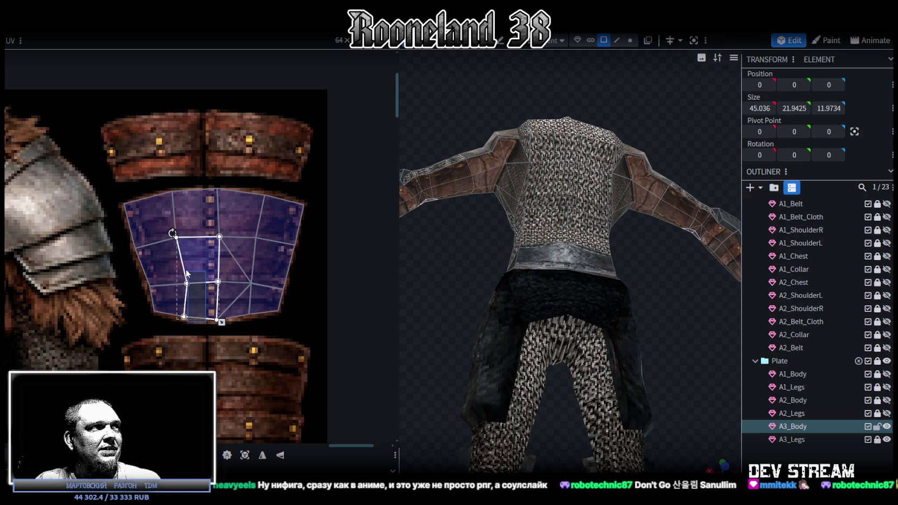
shift+click(186, 274)
drag(188, 283, 184, 278)
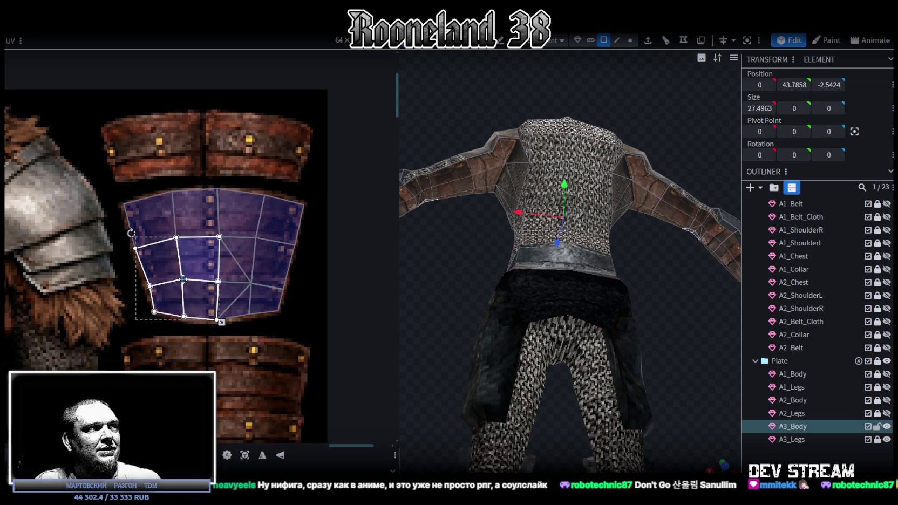
drag(130, 269, 291, 296)
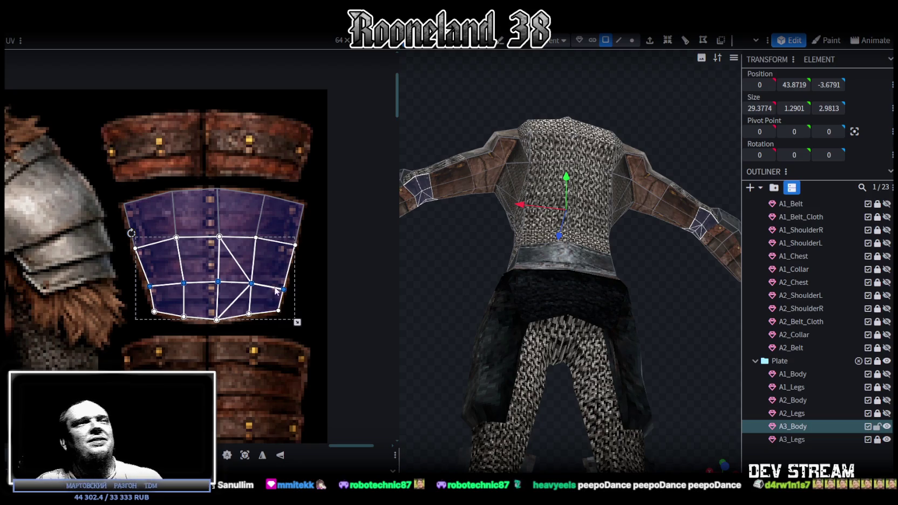
scroll(281, 290, down, 3)
scroll(213, 346, down, 2)
middle_drag(213, 345, 238, 264)
mouse_move(511, 300)
middle_down()
mouse_move(460, 297)
mouse_move(468, 296)
middle_up()
scroll(239, 225, up, 3)
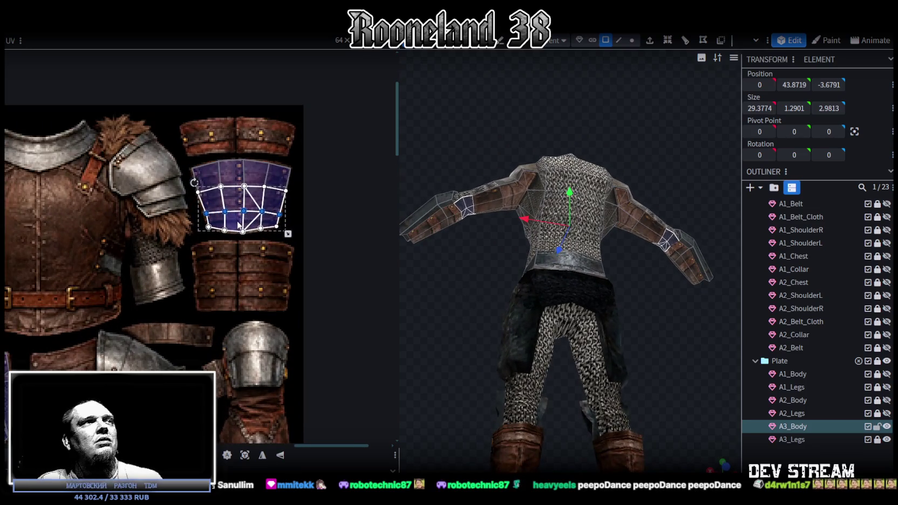
- Select the arm's bracer UV island and mirror it horizontally with UV Mirror X
click(461, 297)
scroll(534, 315, up, 3)
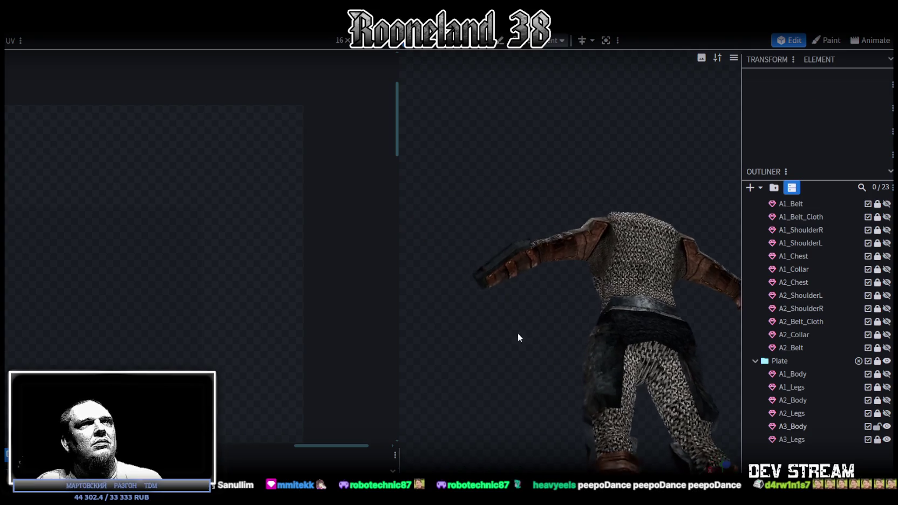
scroll(520, 334, up, 3)
click(481, 301)
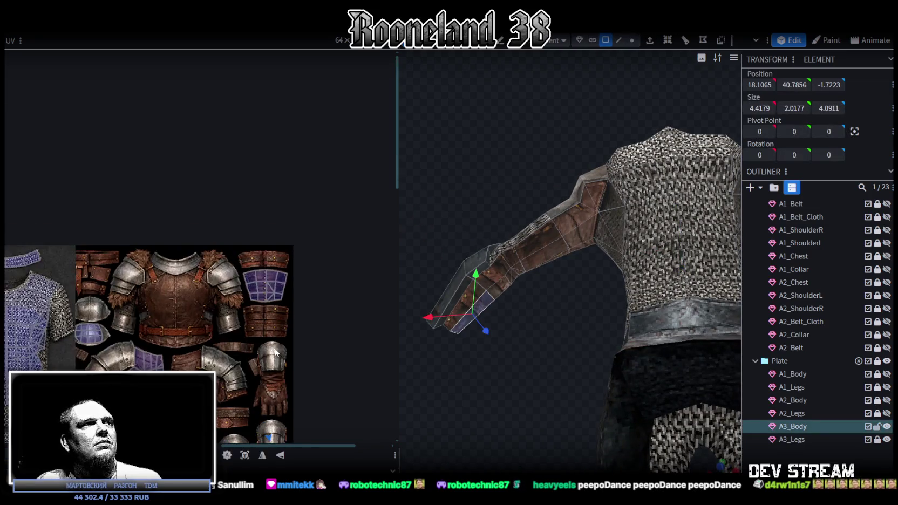
scroll(272, 204, up, 3)
click(294, 335)
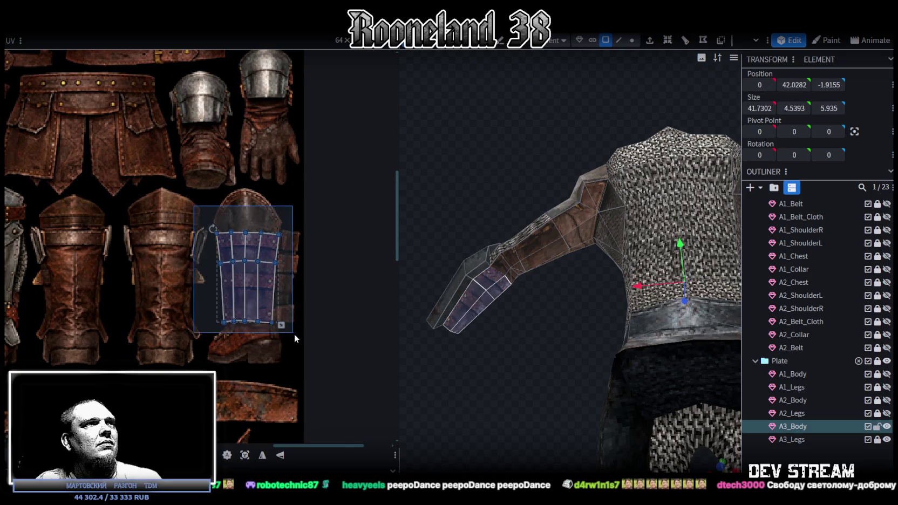
click(262, 456)
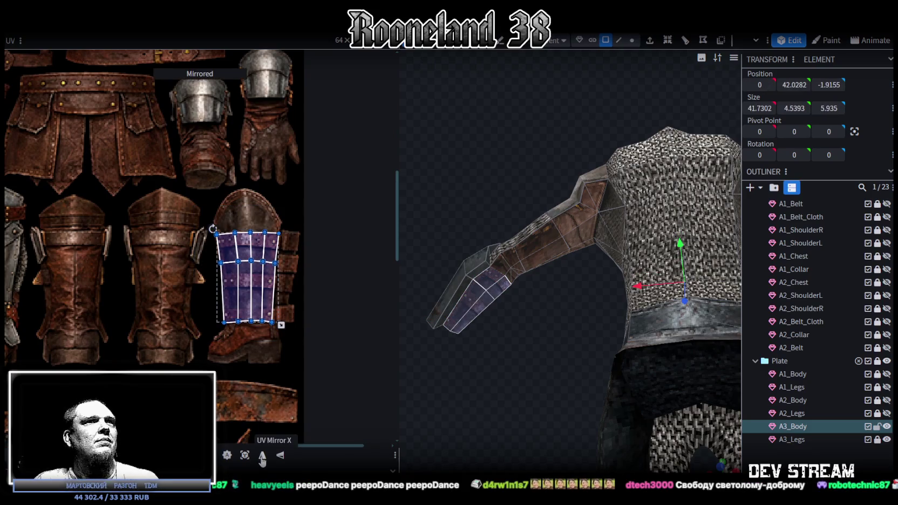
click(469, 354)
mouse_move(475, 354)
mouse_down()
mouse_move(467, 352)
mouse_move(504, 377)
mouse_move(512, 370)
mouse_move(531, 400)
mouse_move(678, 312)
mouse_up()
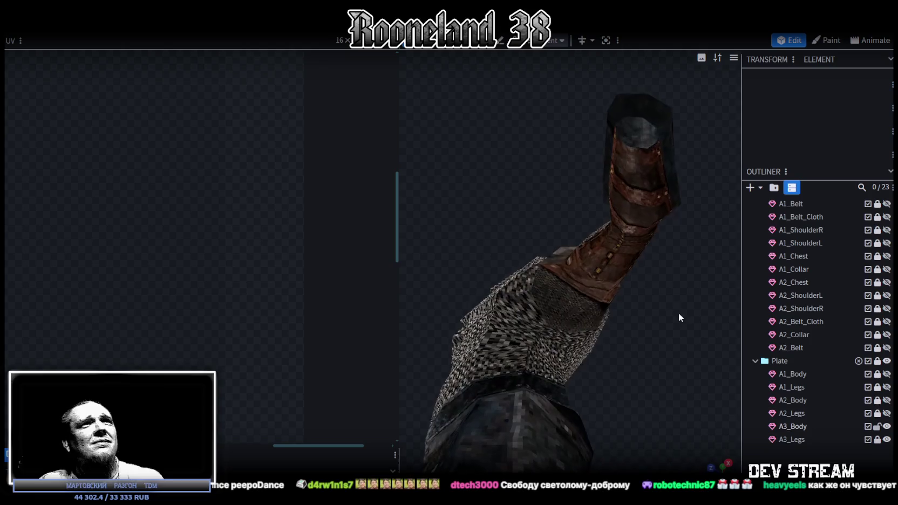
- Move the lower right-column face's bottom-right vertex outward to straighten the edge
click(641, 193)
scroll(219, 337, up, 5)
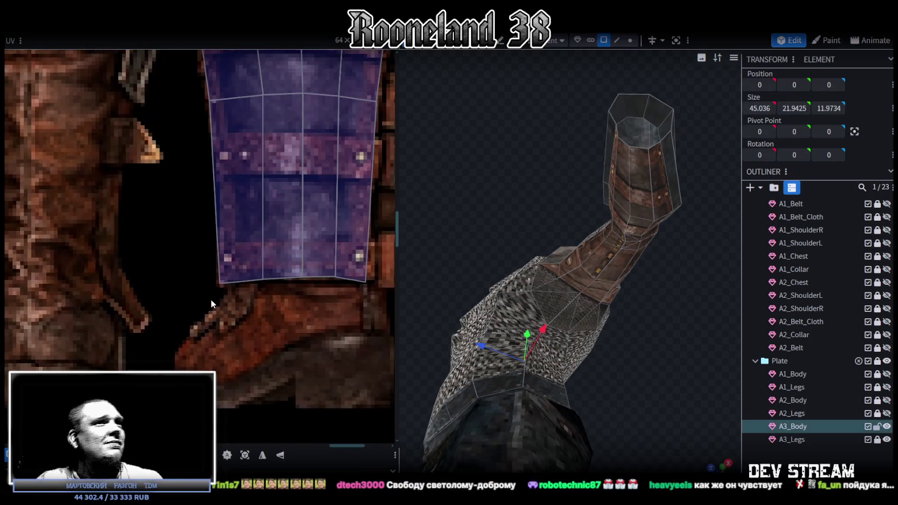
middle_drag(272, 295, 217, 349)
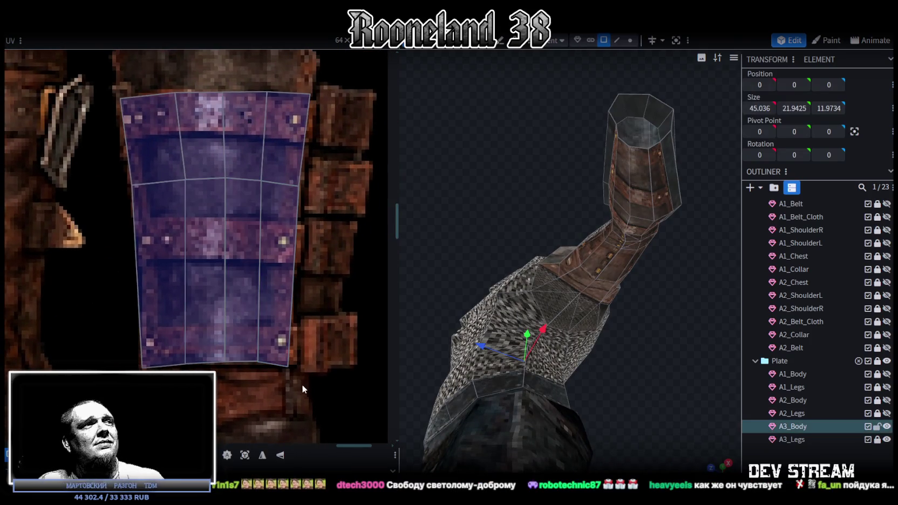
click(287, 366)
drag(288, 366, 295, 366)
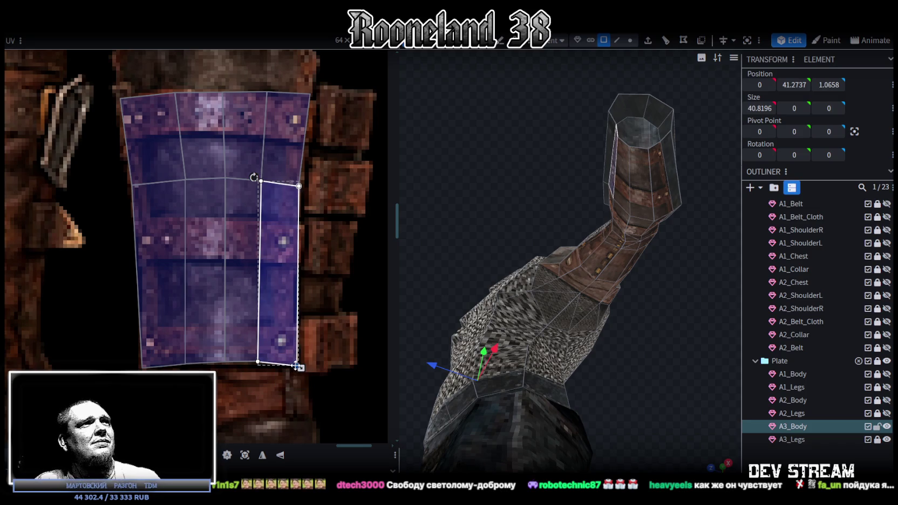
- Shift the top-right vertex right and down and the bottom-right vertex right
scroll(276, 261, down, 3)
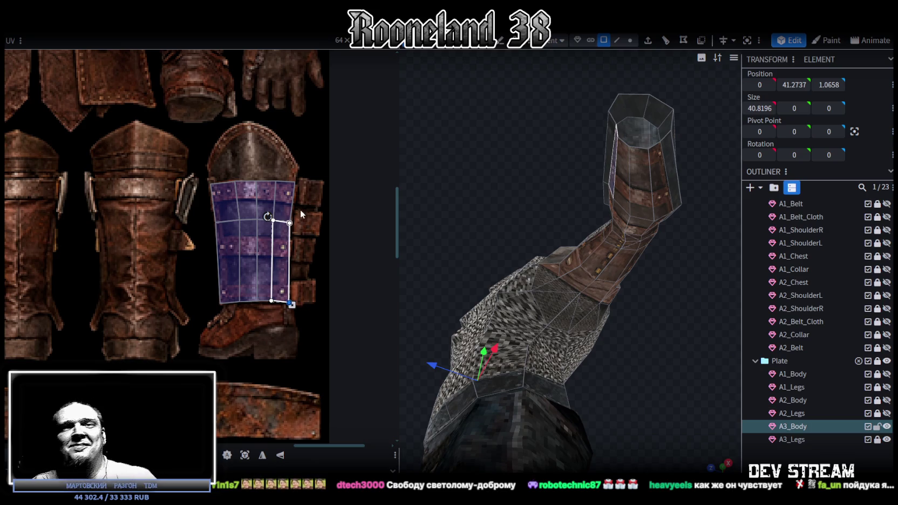
scroll(270, 170, up, 2)
scroll(296, 167, up, 2)
click(275, 219)
drag(279, 213, 285, 219)
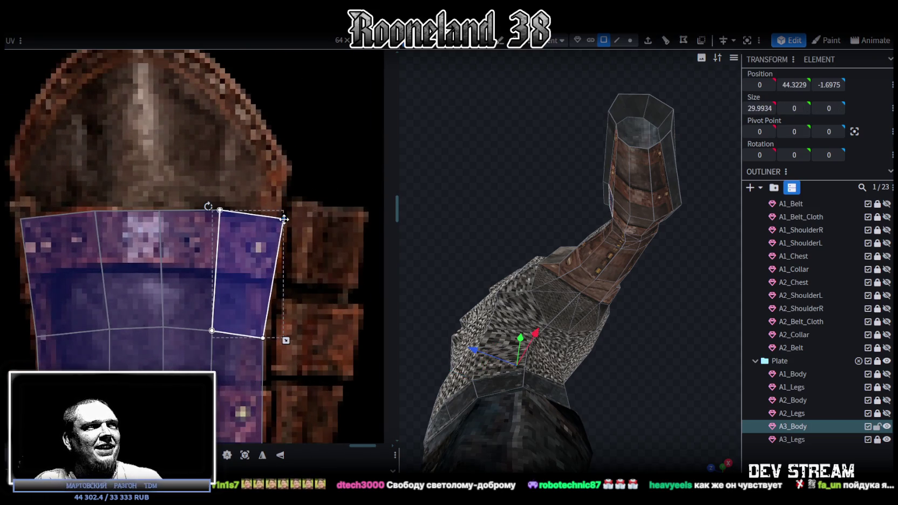
drag(263, 338, 268, 337)
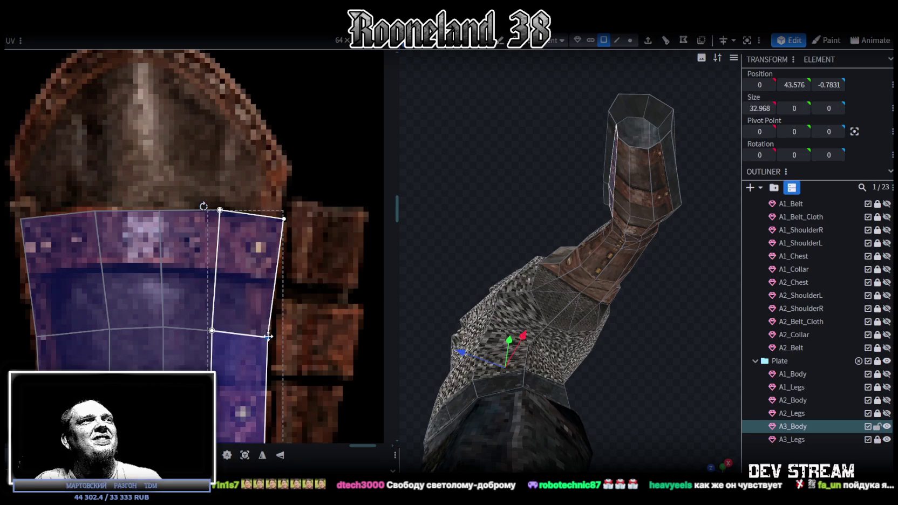
click(219, 211)
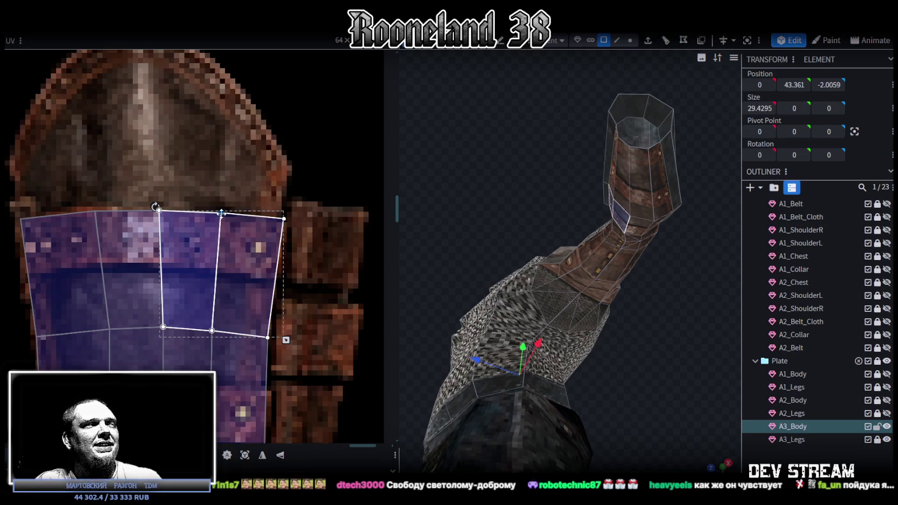
scroll(221, 217, down, 2)
scroll(221, 217, down, 3)
mouse_move(488, 279)
mouse_down()
mouse_move(595, 347)
mouse_move(599, 250)
mouse_up()
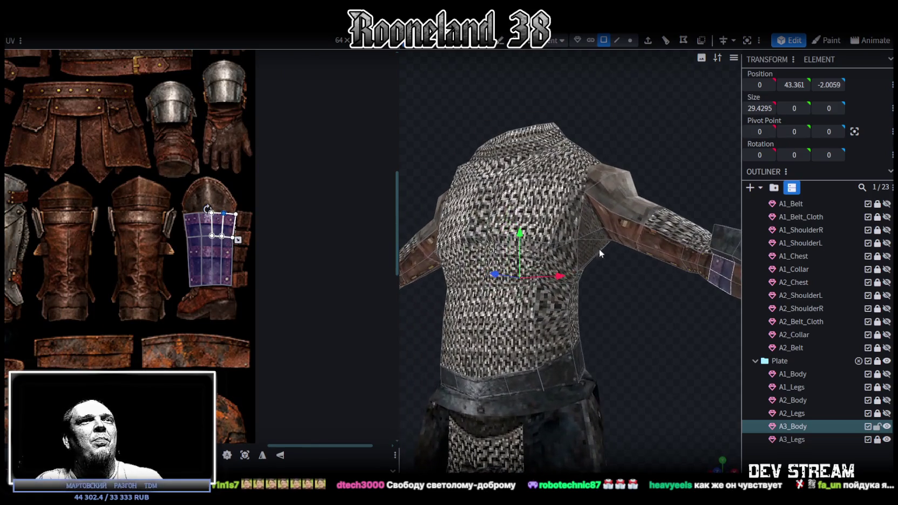
- Select both shoulder faces and orbit the model to a near-frontal view
click(608, 224)
click(595, 204)
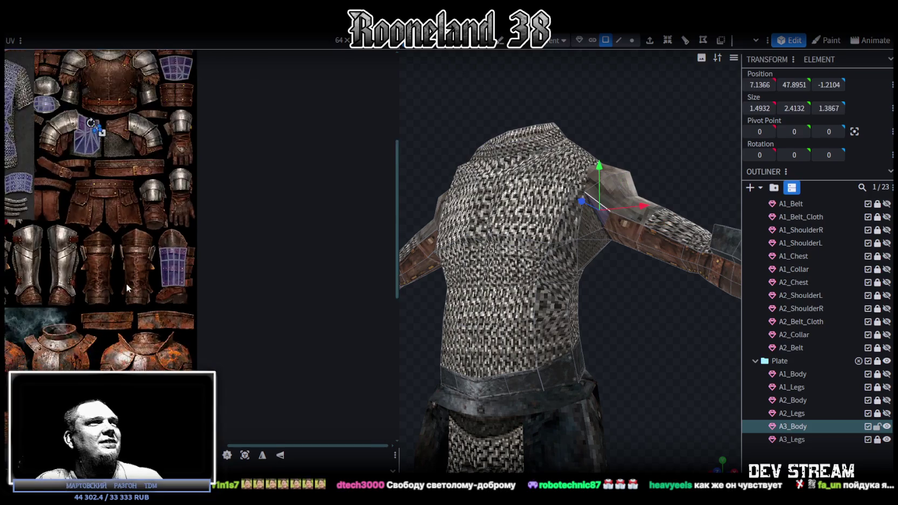
scroll(220, 226, up, 2)
scroll(161, 255, up, 2)
scroll(147, 265, up, 1)
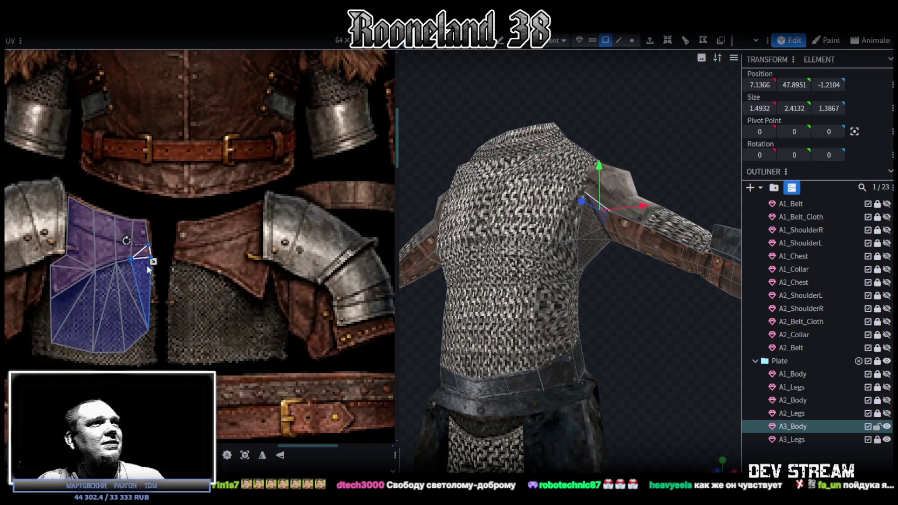
scroll(147, 264, down, 1)
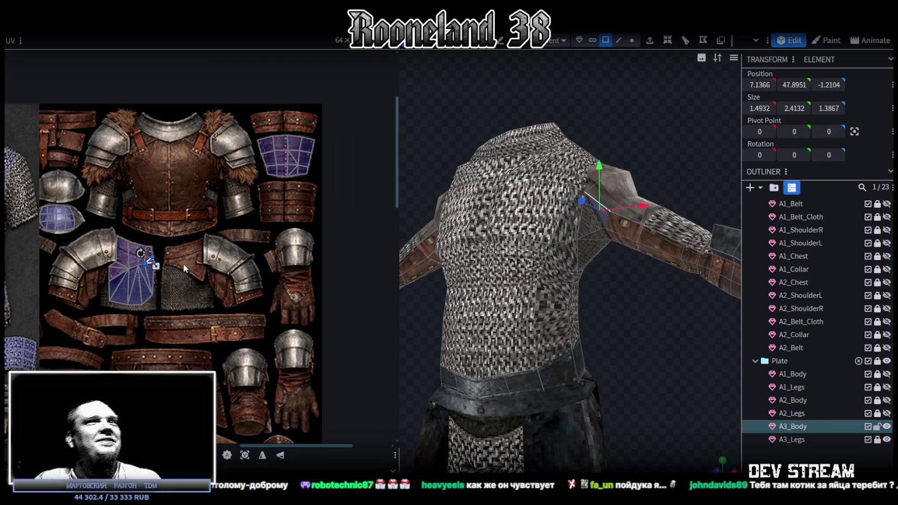
scroll(160, 268, down, 2)
scroll(231, 200, down, 2)
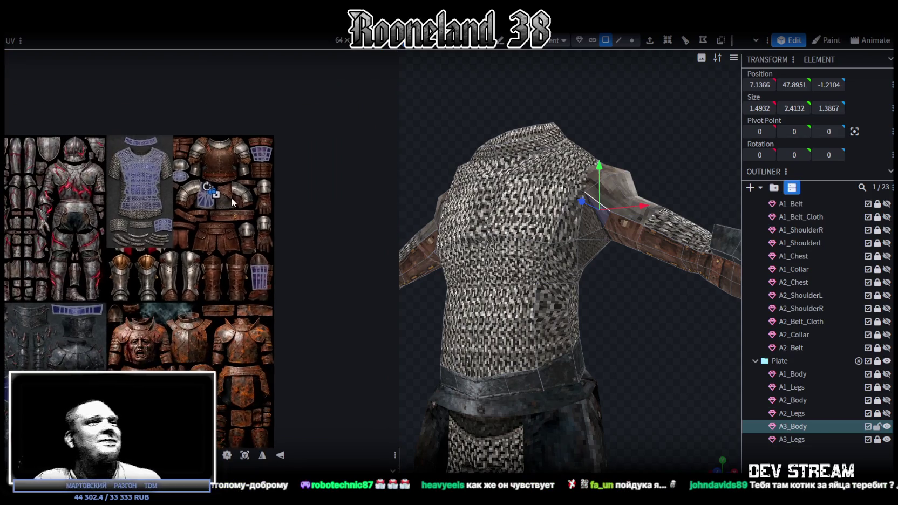
mouse_move(593, 323)
mouse_down()
mouse_move(607, 310)
mouse_move(638, 339)
mouse_move(448, 286)
mouse_move(469, 276)
mouse_move(441, 320)
mouse_move(590, 328)
mouse_up()
- Select both forearm bracer plates on the model together
click(645, 287)
scroll(227, 246, up, 2)
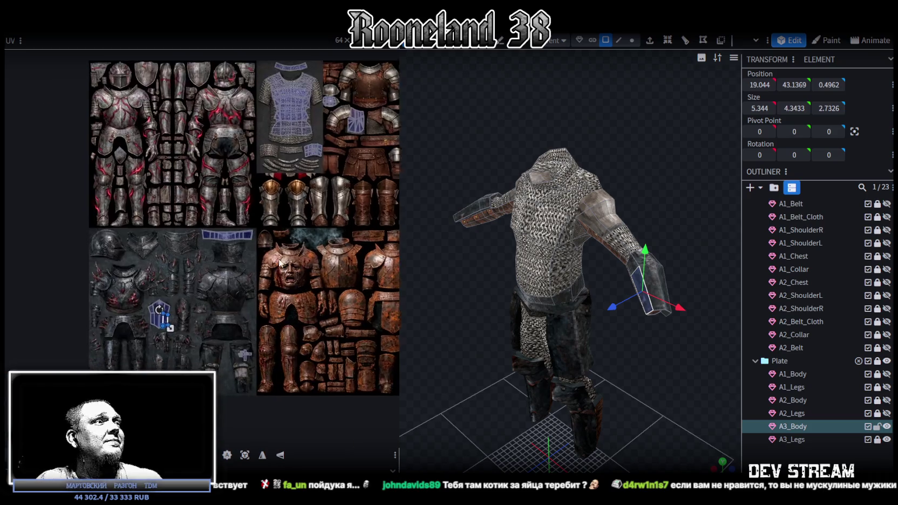
scroll(168, 315, up, 2)
scroll(135, 334, up, 2)
key(ctrl+a)
scroll(203, 261, down, 3)
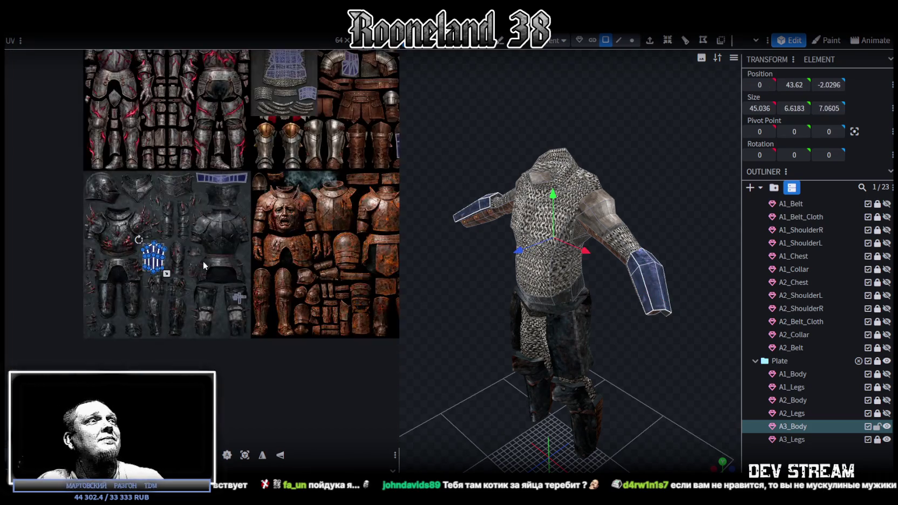
scroll(173, 290, down, 3)
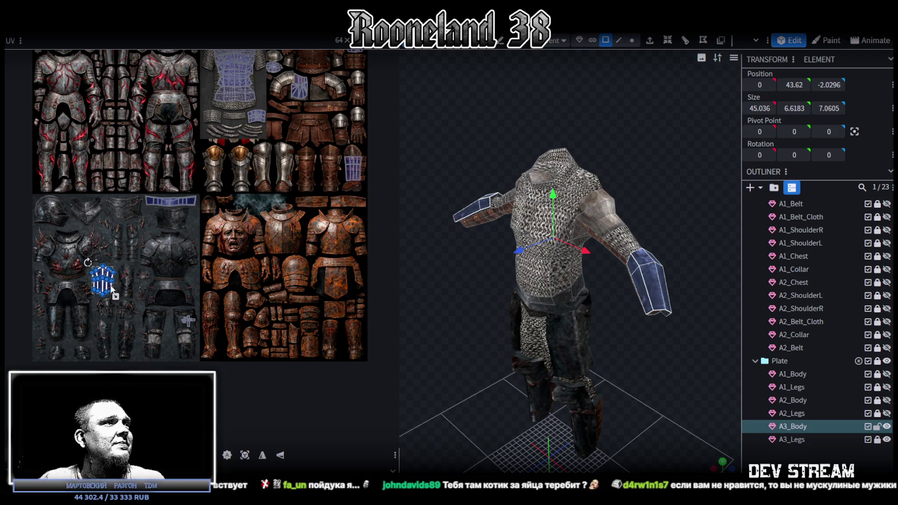
- Drag the bracers' UV island onto the rusty armour texture and frame it in the UV editor
drag(113, 291, 312, 337)
scroll(291, 351, up, 5)
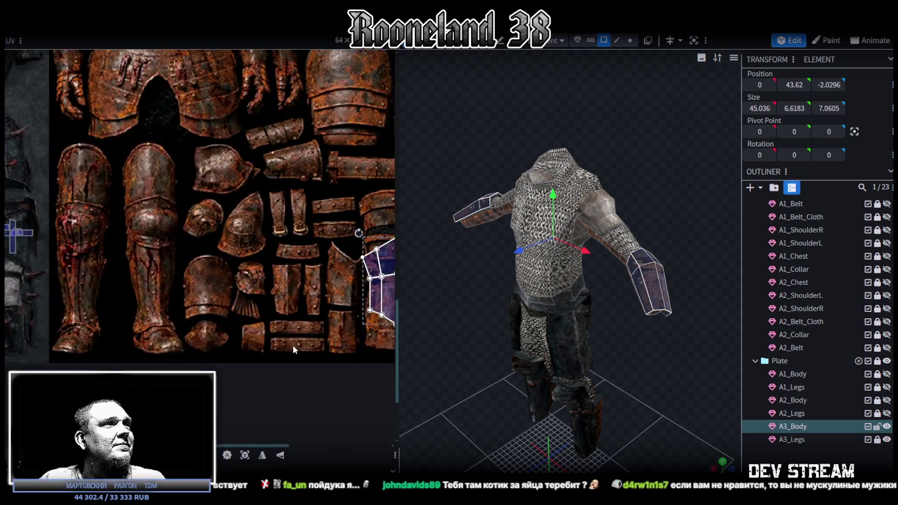
scroll(291, 350, down, 3)
scroll(269, 334, down, 2)
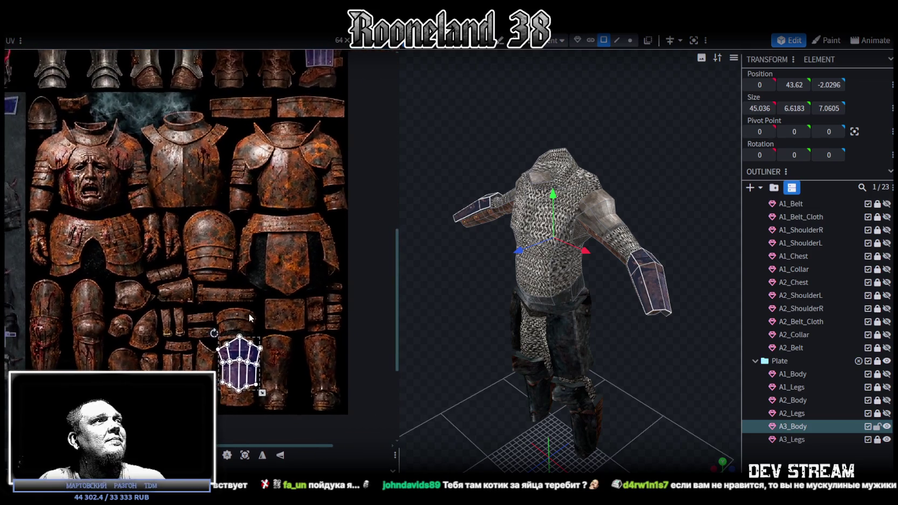
scroll(249, 319, up, 3)
scroll(256, 299, down, 2)
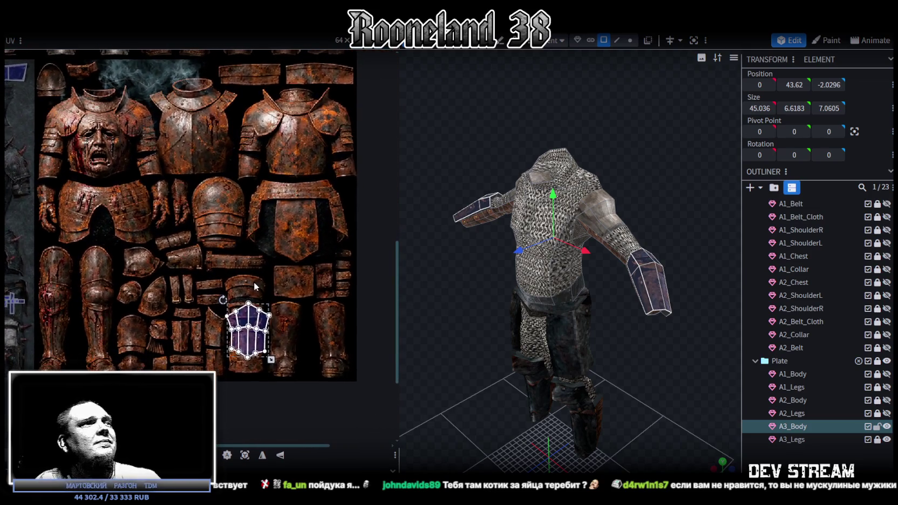
middle_drag(254, 286, 255, 256)
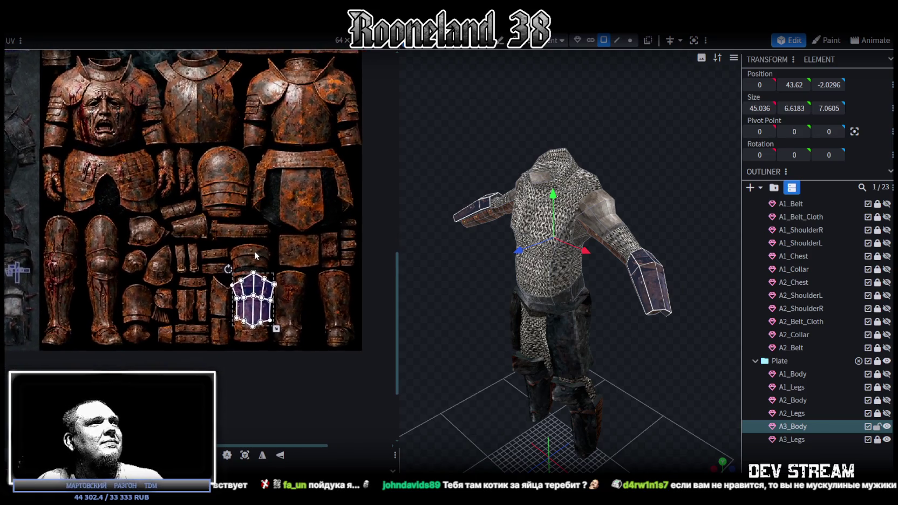
scroll(254, 259, up, 1)
scroll(243, 281, up, 2)
scroll(239, 288, up, 2)
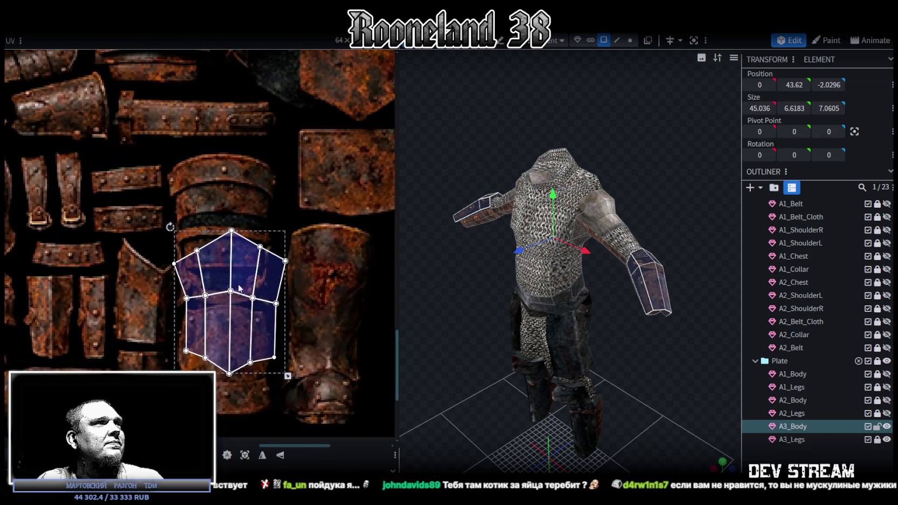
- Move the bracer UV island onto a rusty bracer plate and shrink it to fit
drag(240, 288, 223, 338)
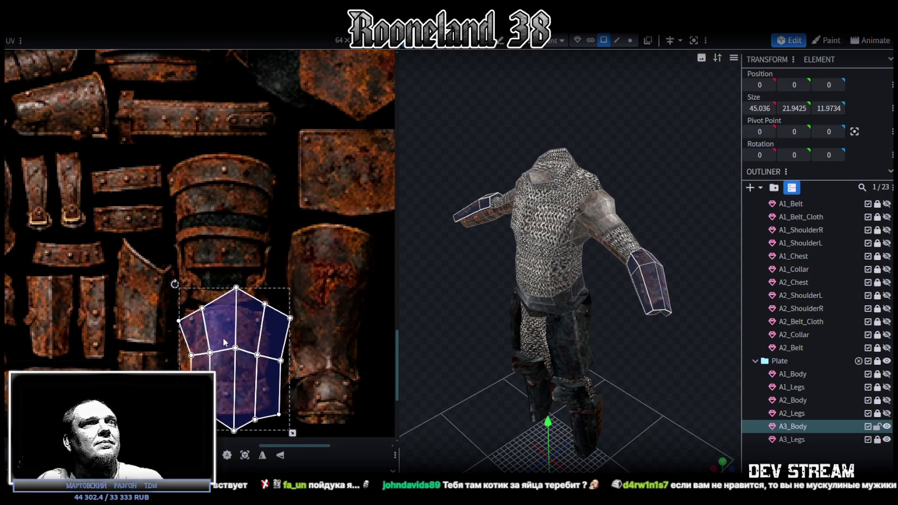
drag(223, 339, 228, 349)
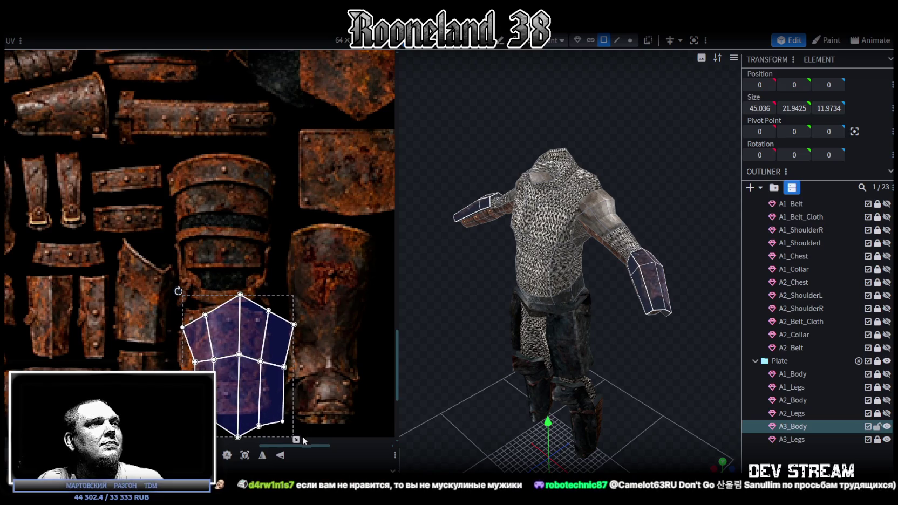
drag(292, 435, 274, 418)
scroll(211, 324, up, 2)
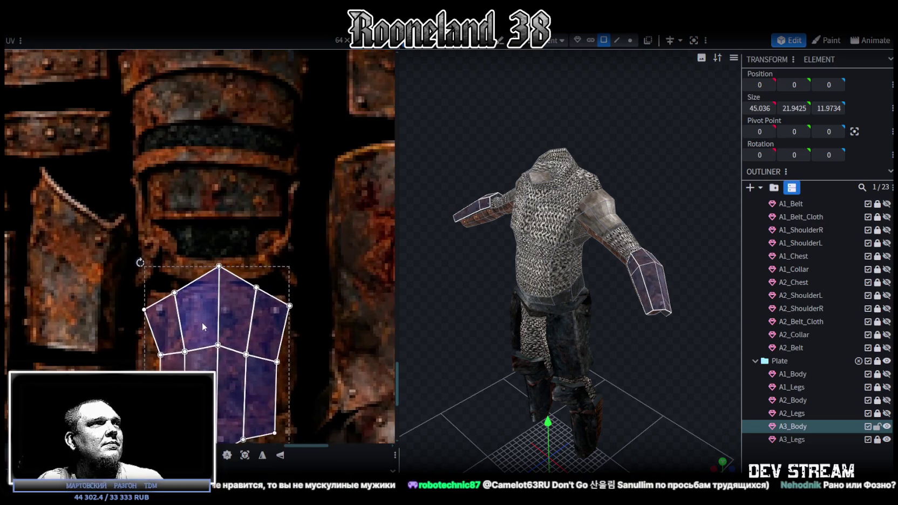
middle_drag(238, 342, 213, 269)
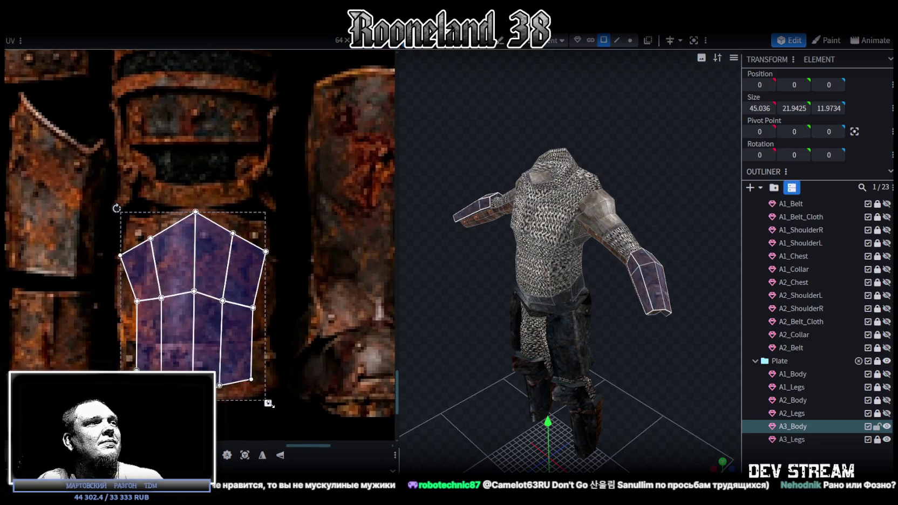
drag(268, 403, 268, 397)
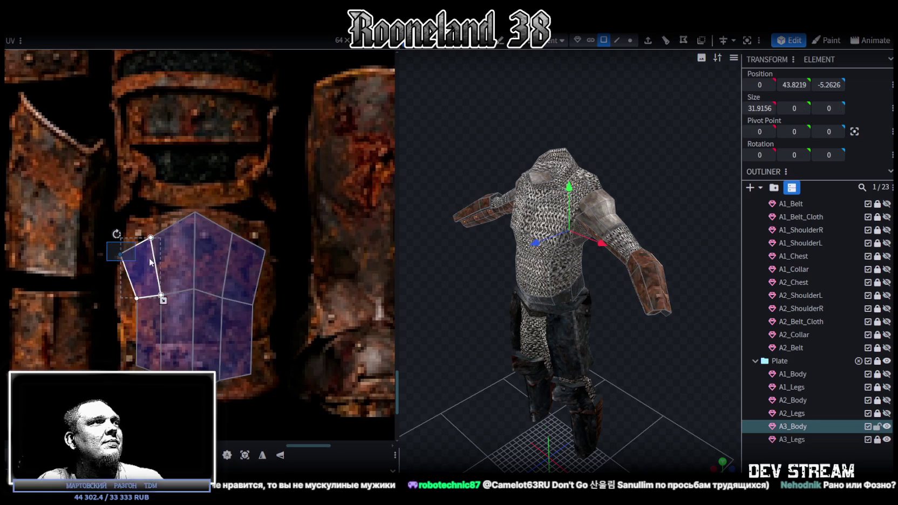
- Raise the island's top vertices to match the plate outline, then switch to the music video window
mouse_move(88, 216)
mouse_down()
mouse_move(163, 268)
mouse_move(158, 221)
mouse_up()
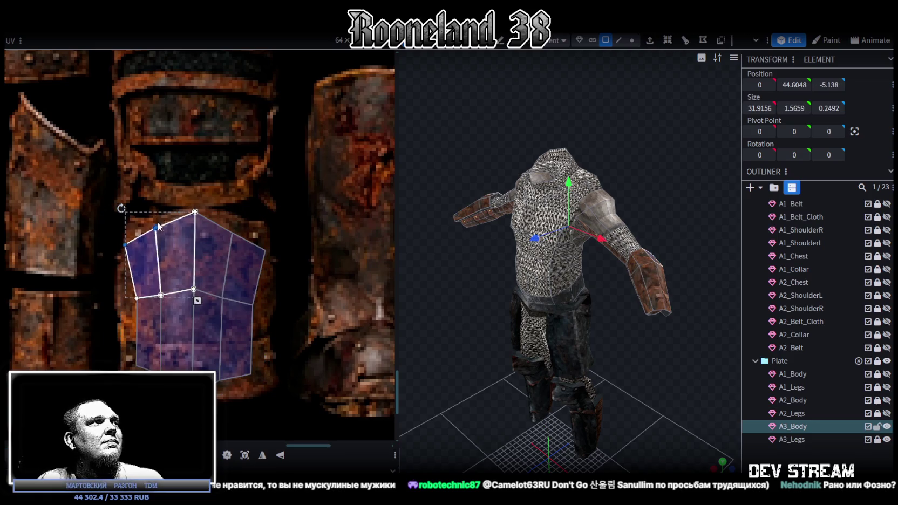
click(135, 248)
click(135, 248)
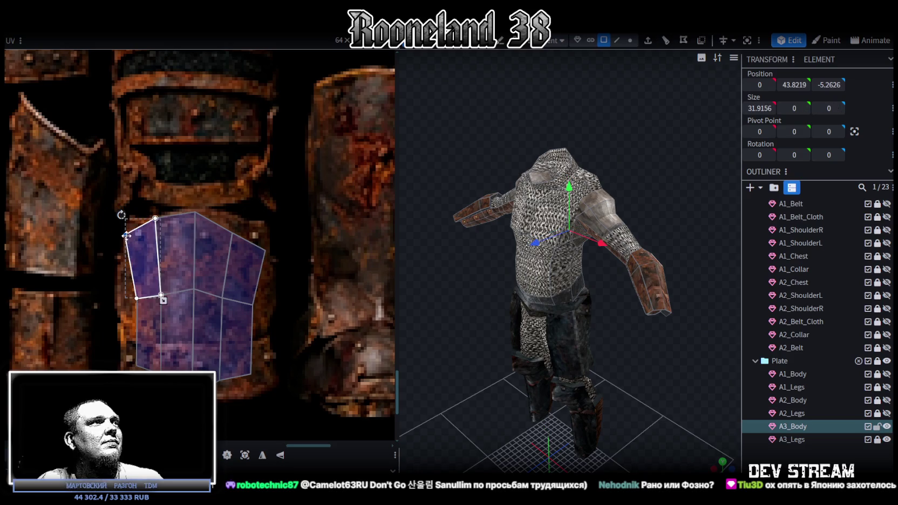
click(228, 247)
shift+click(208, 253)
drag(232, 232, 235, 215)
click(266, 252)
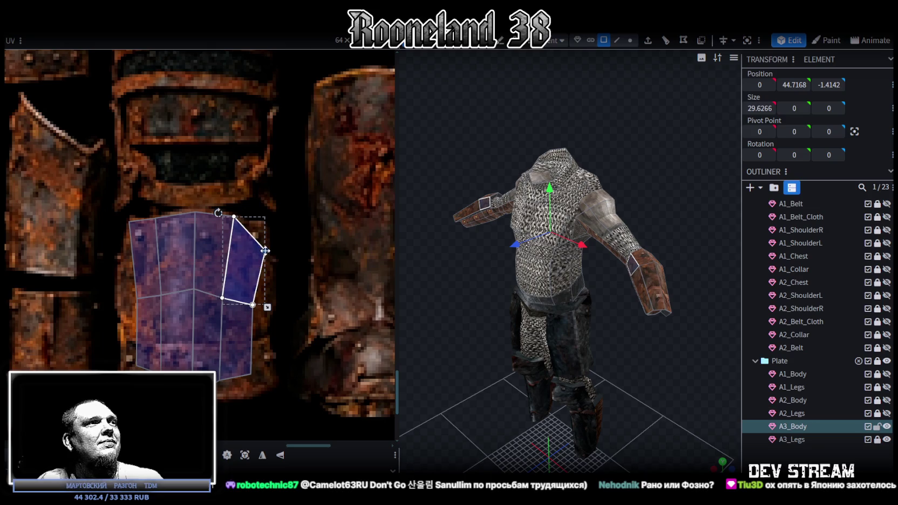
drag(265, 251, 266, 225)
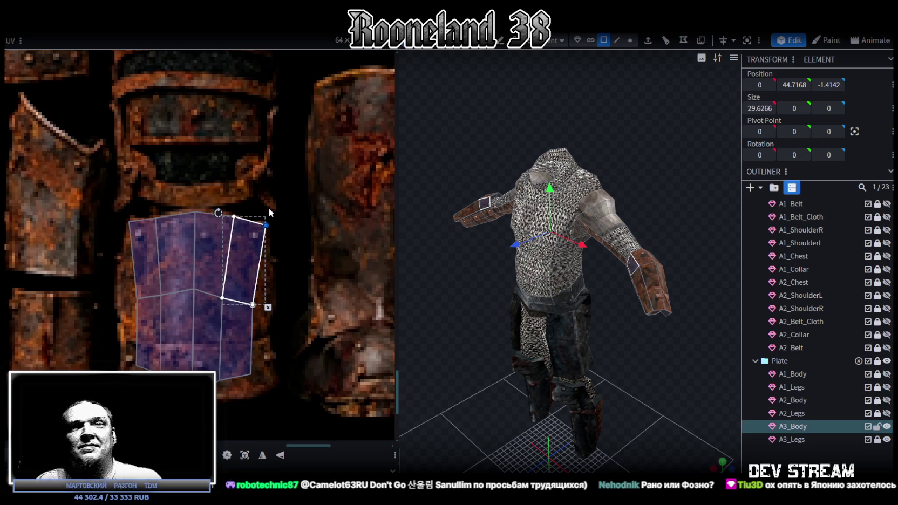
scroll(278, 292, up, 1)
scroll(298, 297, up, 2)
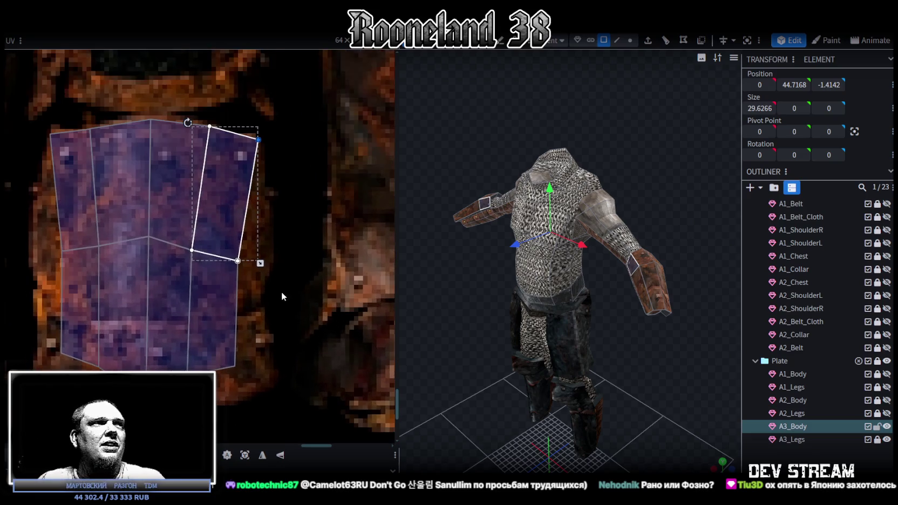
key(alt+Tab)
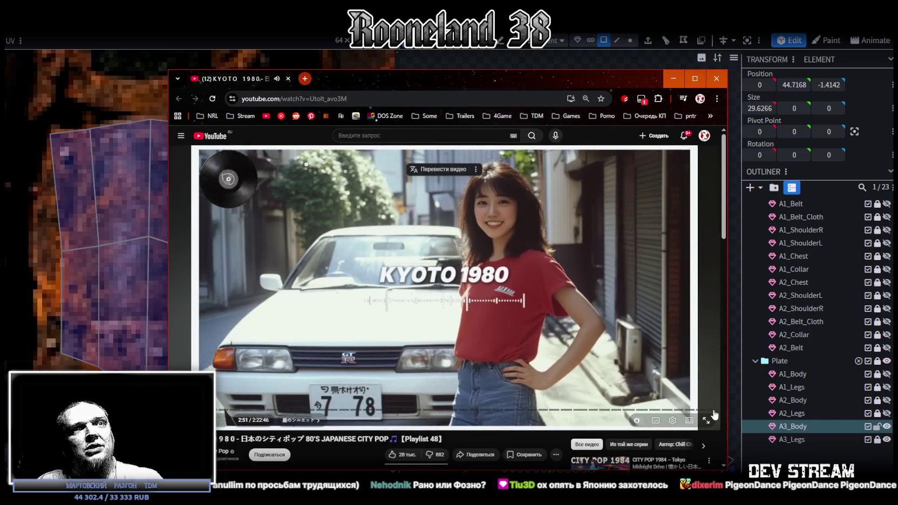
key(alt+Tab)
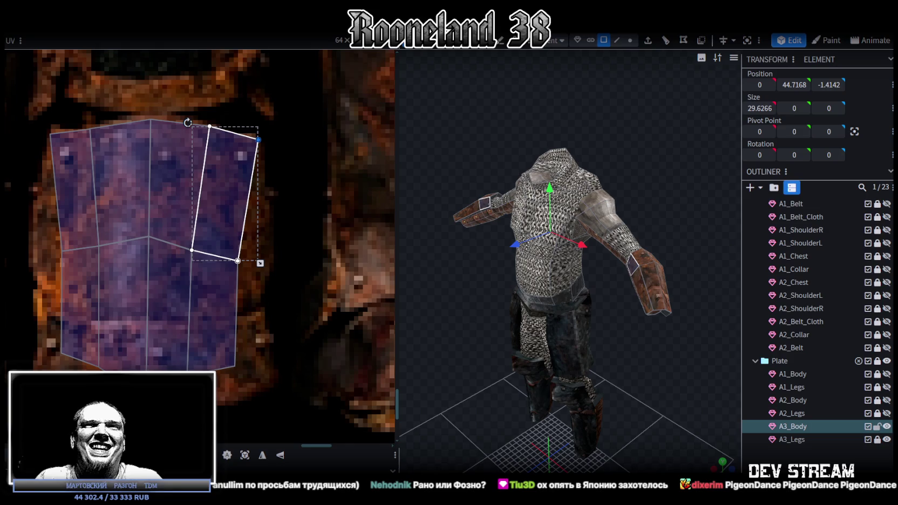
- Drag the left and right lower vertices outward until the bracer island's lower edges run vertically
drag(261, 263, 172, 243)
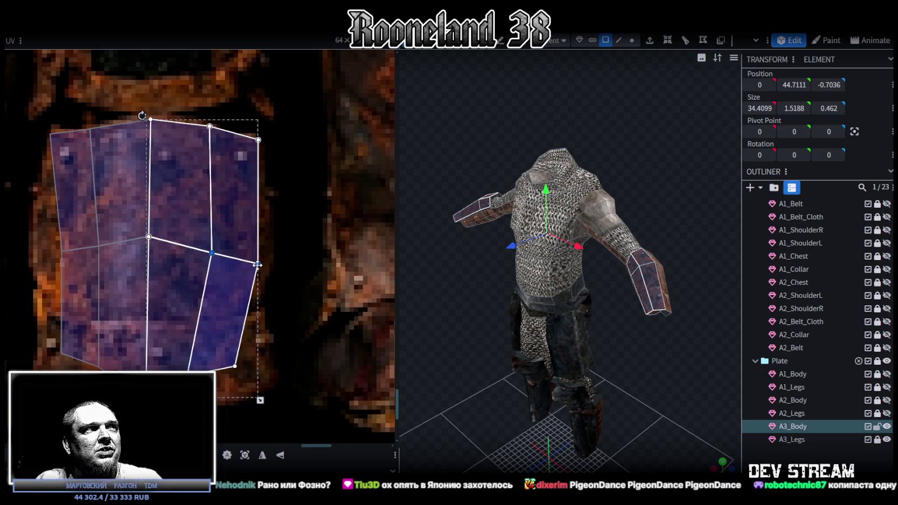
mouse_move(45, 234)
mouse_down()
mouse_move(87, 258)
mouse_move(75, 247)
mouse_up()
drag(47, 372, 111, 333)
drag(99, 368, 76, 368)
drag(232, 395, 186, 345)
drag(236, 378, 259, 381)
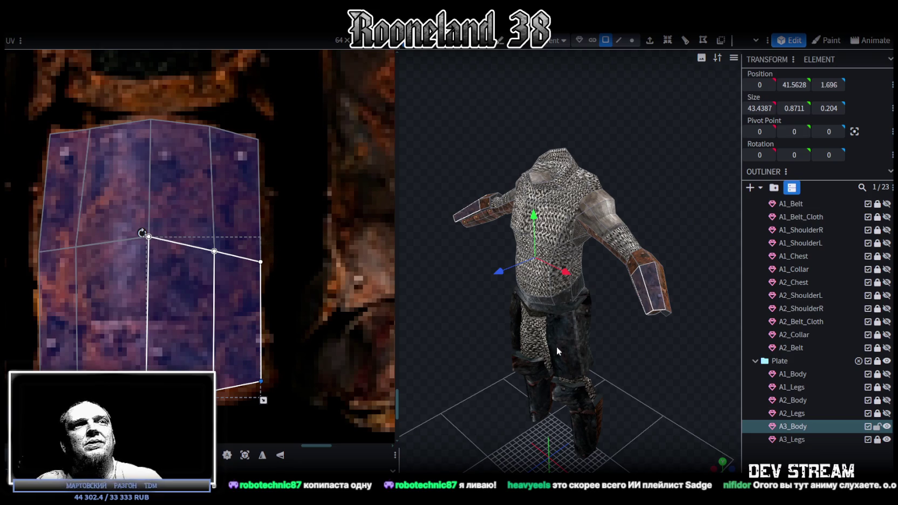
- Clear the selection, orbit to a closer side view, and select the A3_Body arm piece
click(663, 367)
drag(663, 366, 651, 197)
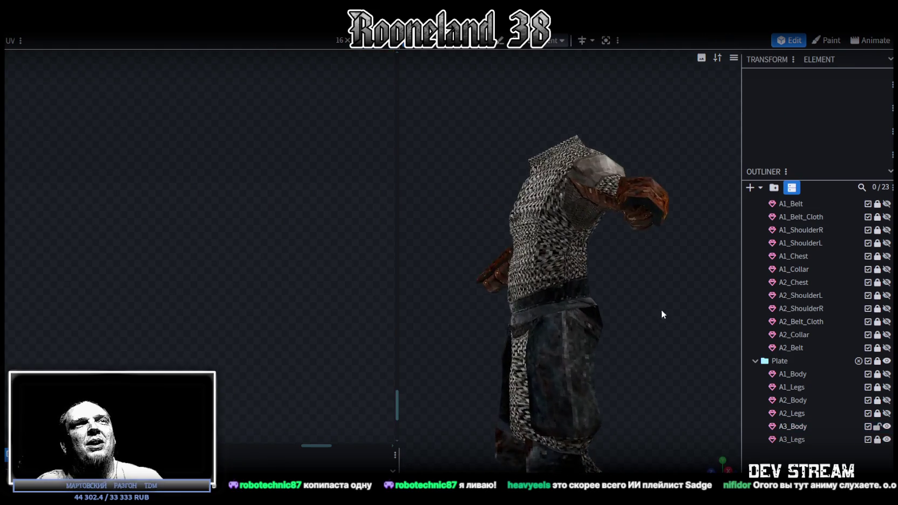
click(643, 200)
scroll(94, 234, down, 2)
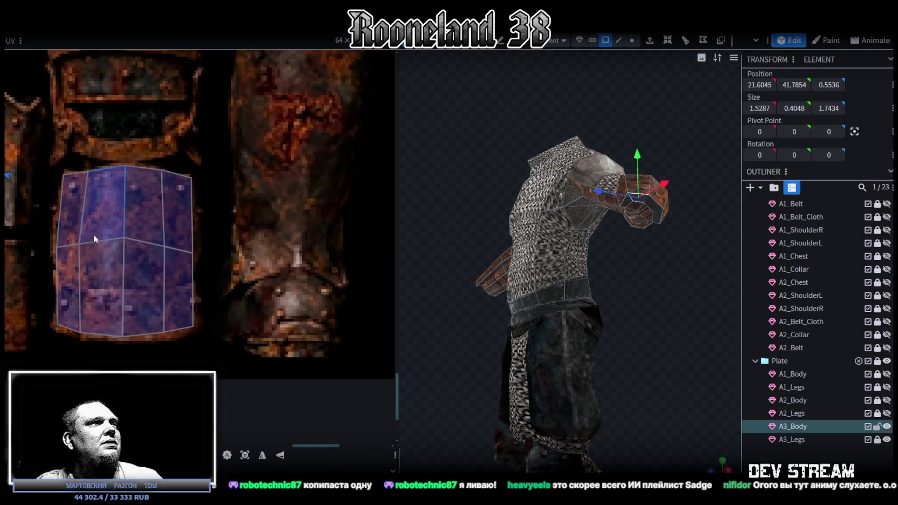
scroll(51, 231, down, 2)
scroll(51, 231, up, 2)
- Move the end cap's cross-shaped UV faces onto a square rusty armour plate
drag(163, 290, 242, 231)
scroll(94, 288, down, 2)
scroll(59, 301, up, 1)
scroll(41, 290, up, 1)
scroll(37, 294, down, 2)
scroll(35, 309, up, 1)
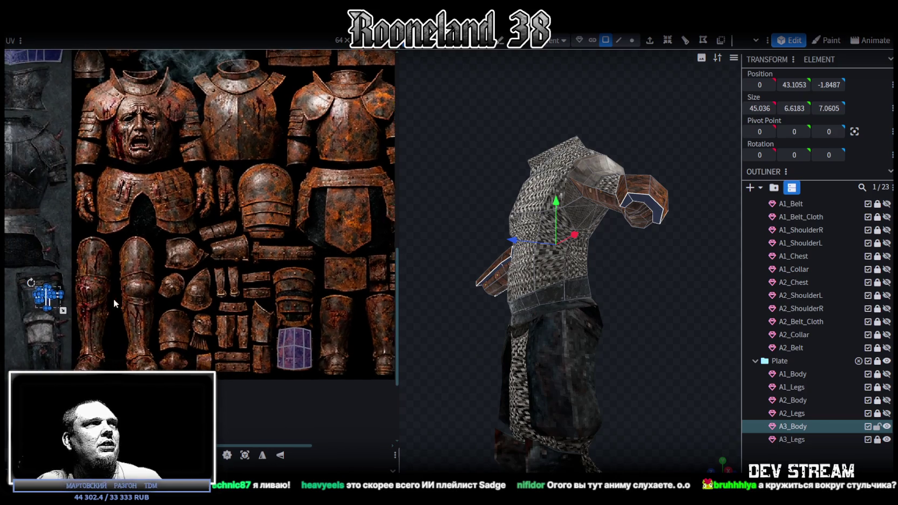
drag(49, 303, 341, 291)
scroll(335, 306, up, 2)
scroll(336, 306, up, 1)
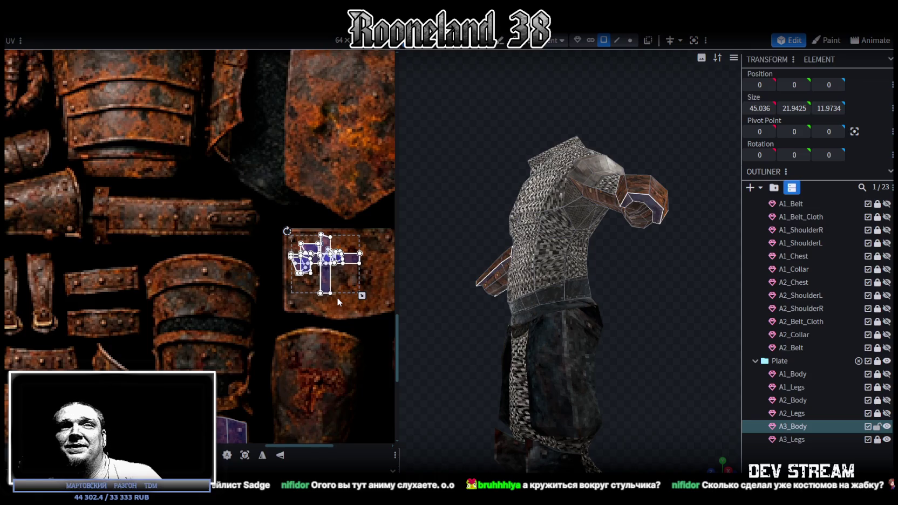
- Scale and nudge the cross-shaped island until it sits inside the square rusty plate
middle_drag(326, 308, 230, 260)
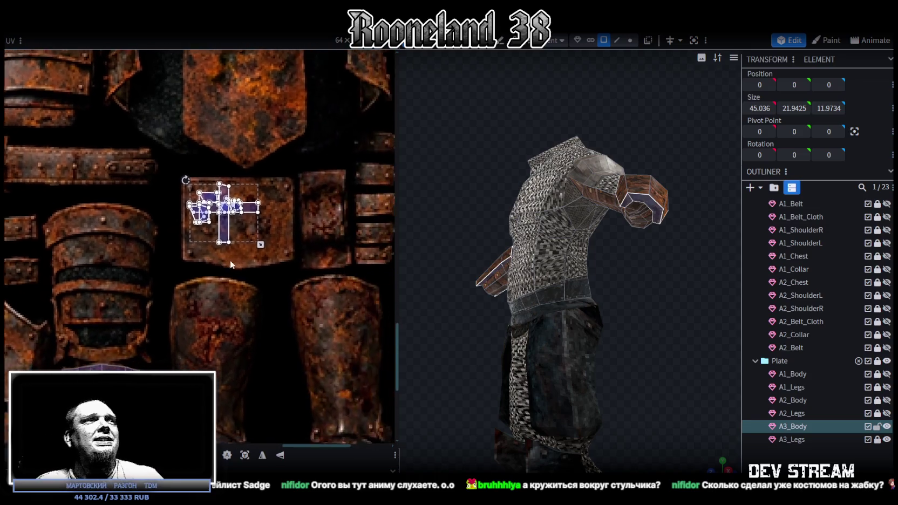
drag(257, 239, 281, 258)
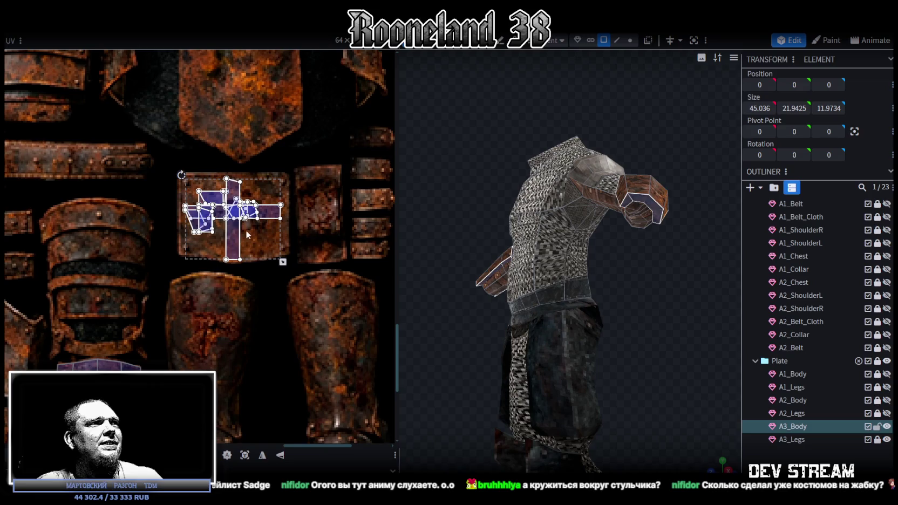
mouse_move(234, 239)
mouse_down()
mouse_move(243, 234)
mouse_move(230, 241)
mouse_up()
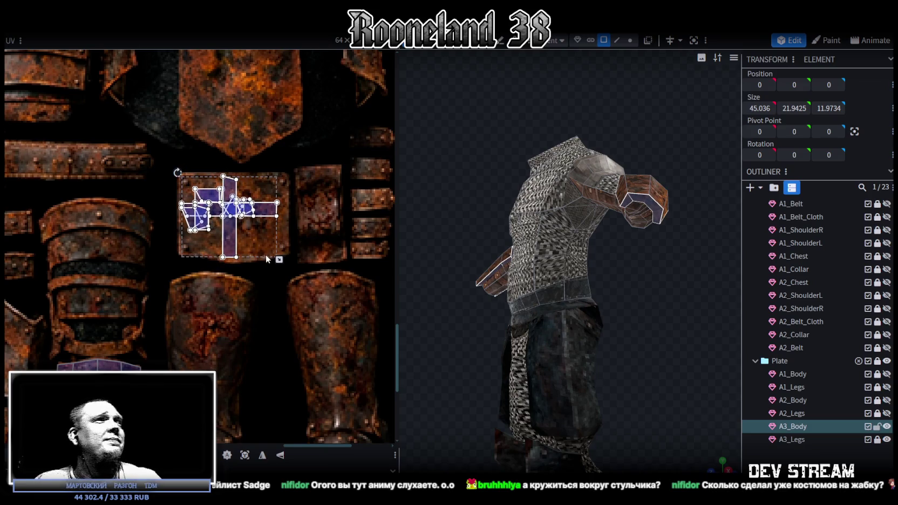
drag(279, 260, 274, 256)
drag(231, 237, 238, 238)
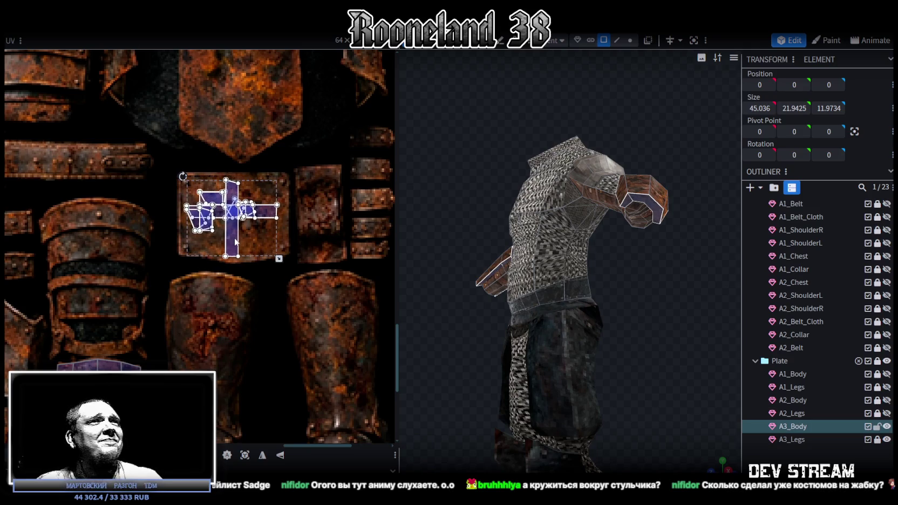
- Deselect and orbit to review the rusted end caps, then select A3_Body
drag(494, 293, 602, 242)
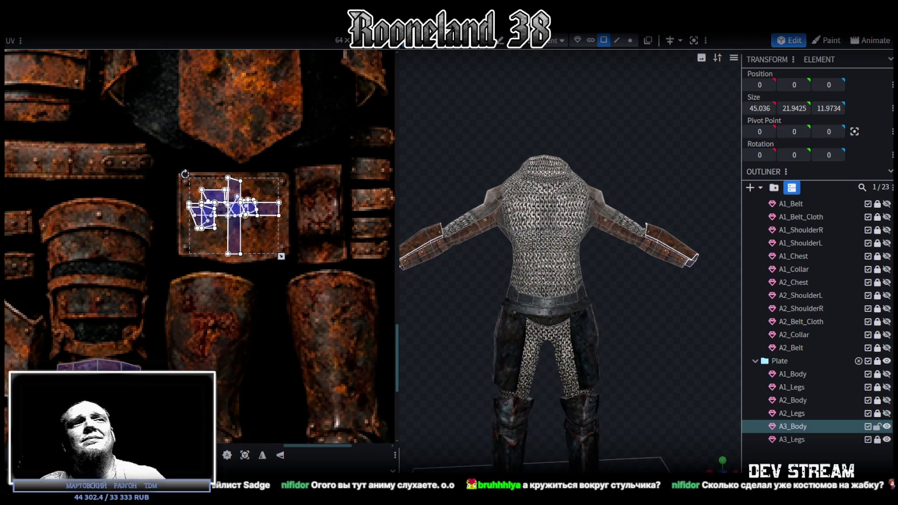
click(640, 333)
mouse_move(640, 333)
mouse_down()
mouse_move(481, 354)
mouse_move(479, 345)
mouse_move(577, 366)
mouse_move(630, 361)
mouse_move(615, 297)
mouse_move(629, 297)
mouse_up()
click(634, 231)
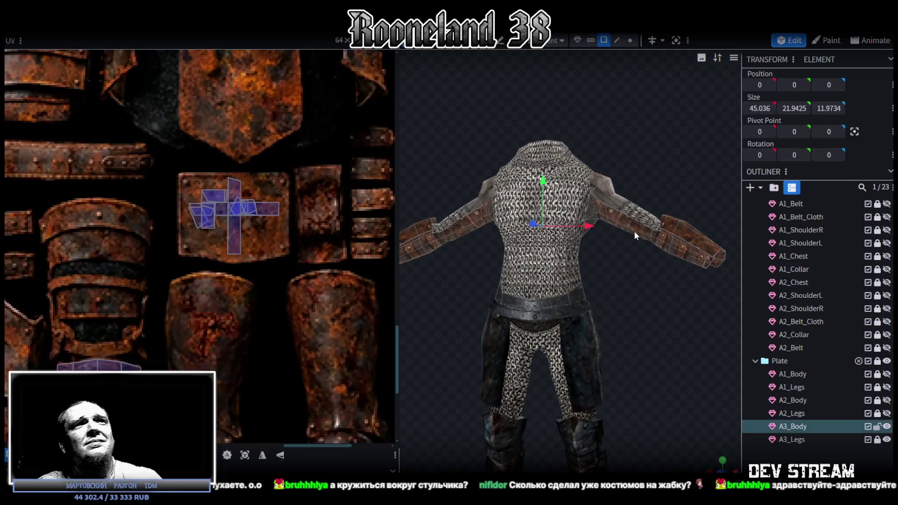
- Select the four forearm faces between shoulder and bracer on A3_Body, orbiting around the arm
scroll(606, 312, up, 2)
scroll(617, 287, up, 3)
scroll(619, 298, up, 3)
click(584, 280)
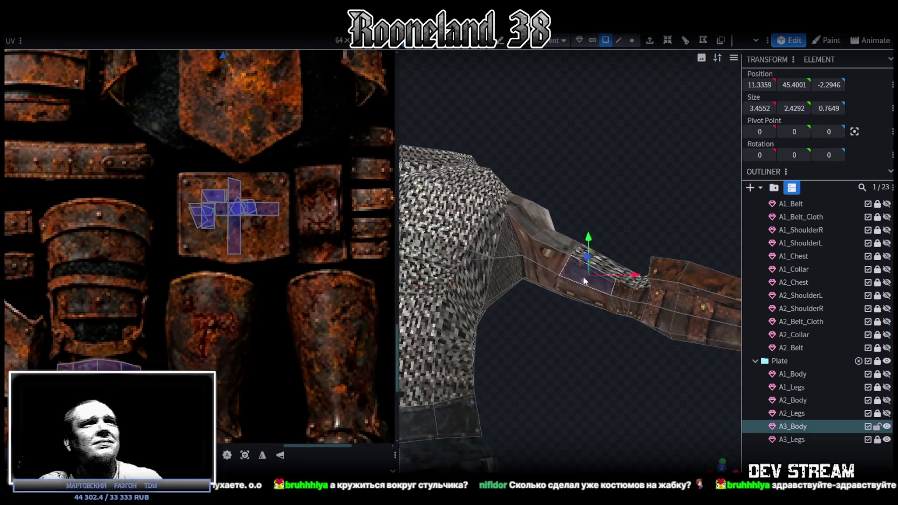
mouse_move(593, 298)
mouse_down()
mouse_move(611, 293)
mouse_move(607, 305)
mouse_move(600, 293)
mouse_move(627, 304)
mouse_move(488, 332)
mouse_move(472, 366)
mouse_move(496, 283)
mouse_move(640, 285)
mouse_move(712, 345)
mouse_move(664, 292)
mouse_up()
shift+click(601, 293)
shift+click(490, 297)
shift+click(651, 276)
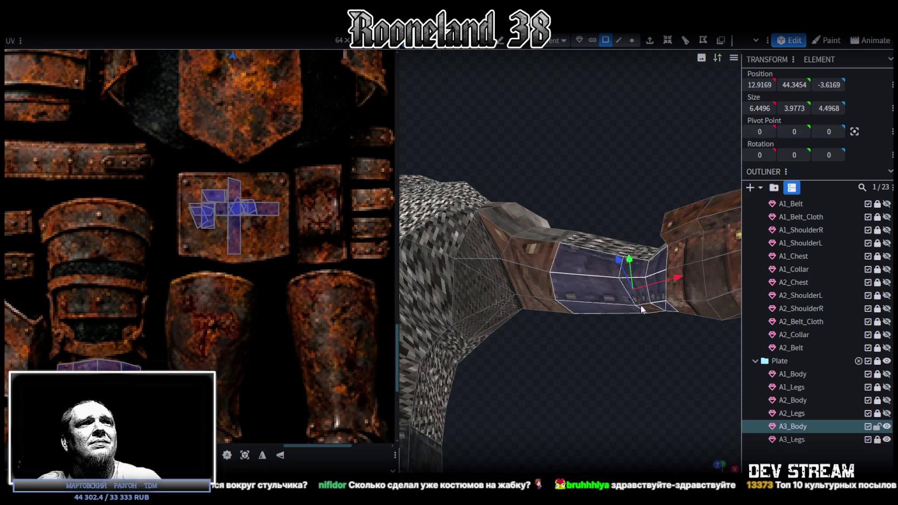
drag(653, 325, 421, 270)
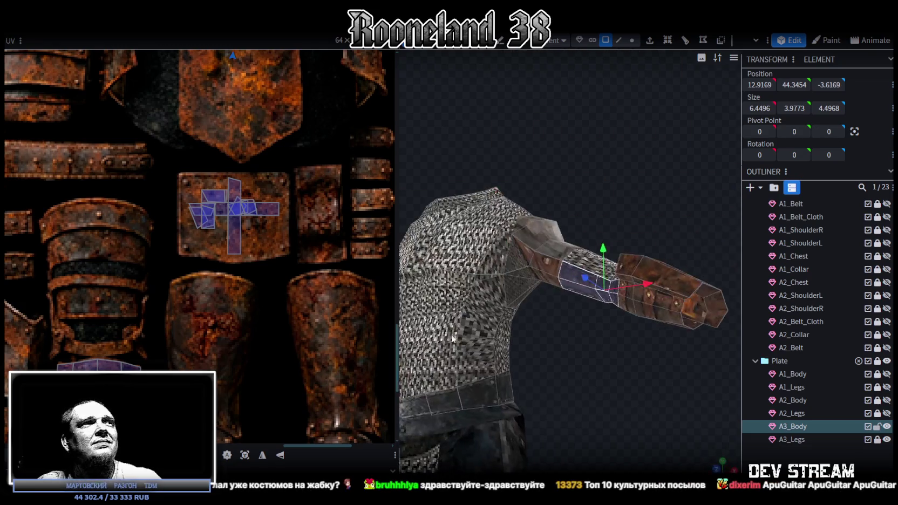
scroll(201, 240, down, 3)
scroll(216, 281, down, 2)
scroll(232, 292, down, 1)
scroll(260, 294, down, 2)
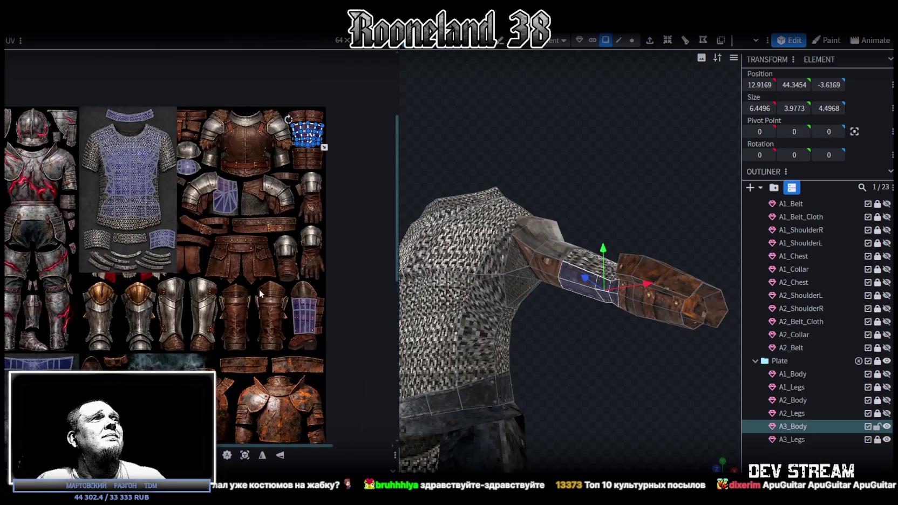
- Move the forearm UV island onto the chainmail strip and scale it down to fit
scroll(280, 95, up, 1)
mouse_move(319, 145)
mouse_down()
mouse_move(38, 298)
mouse_move(41, 285)
mouse_move(49, 290)
mouse_up()
scroll(50, 288, up, 2)
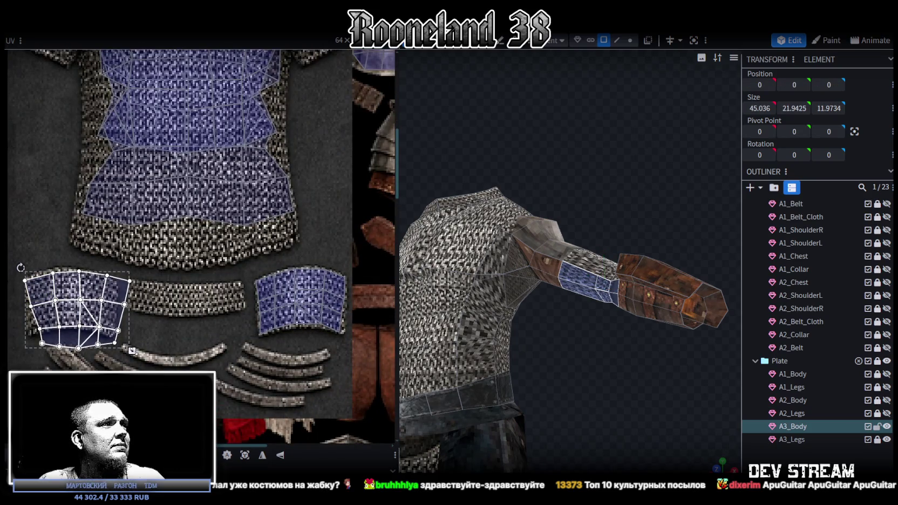
drag(131, 351, 114, 329)
scroll(112, 291, up, 4)
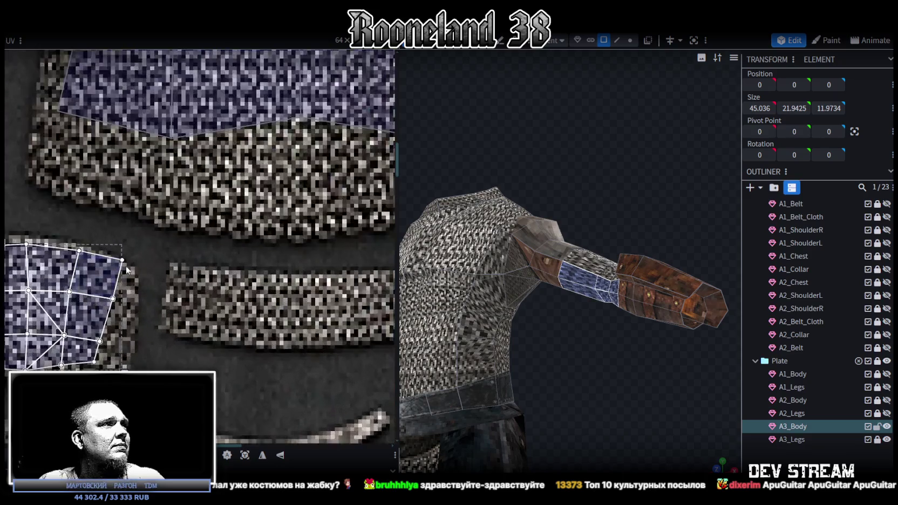
click(119, 277)
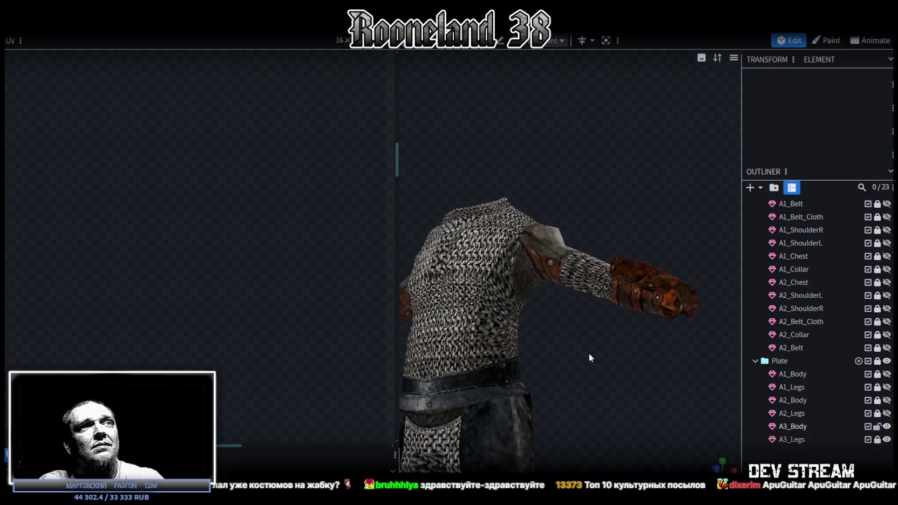
mouse_move(589, 353)
mouse_down()
mouse_move(474, 423)
mouse_move(389, 356)
mouse_move(386, 321)
mouse_move(401, 337)
mouse_move(691, 356)
mouse_move(637, 366)
mouse_move(611, 349)
mouse_up()
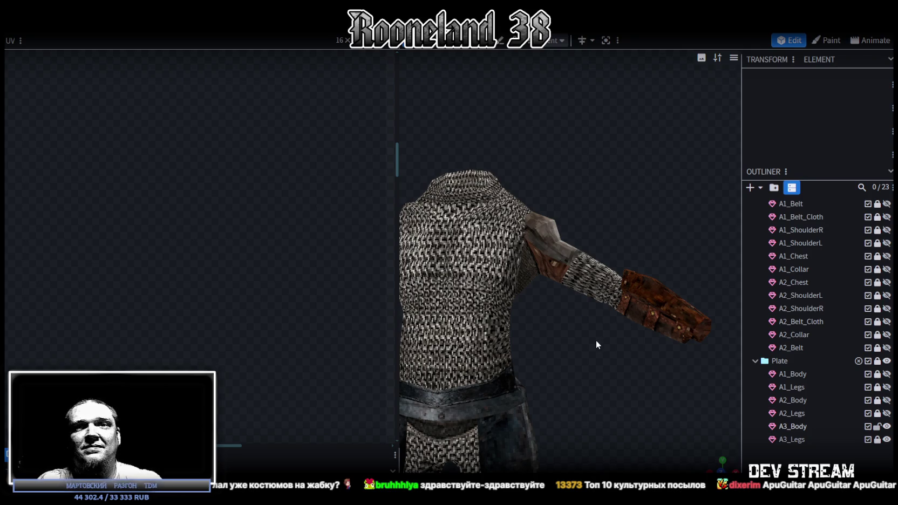
- Zoom out, widen the viewport, orbit to a higher angle, and save RPGchars.bbmodel with Ctrl+S
scroll(597, 342, down, 2)
scroll(593, 342, down, 2)
scroll(588, 341, down, 2)
scroll(597, 337, down, 1)
scroll(594, 335, up, 2)
scroll(605, 332, up, 2)
scroll(609, 340, down, 1)
drag(398, 227, 305, 231)
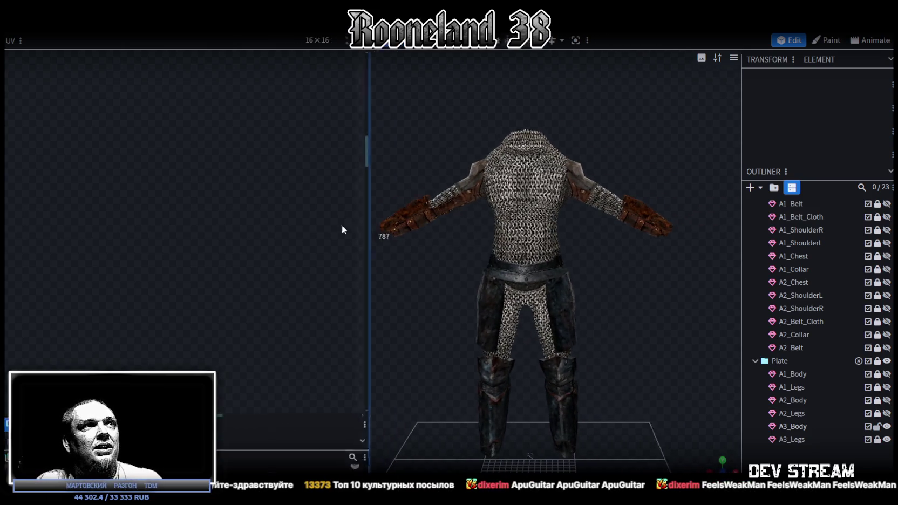
scroll(809, 372, down, 2)
scroll(810, 259, up, 5)
mouse_move(637, 346)
mouse_down()
mouse_move(612, 336)
mouse_move(550, 355)
mouse_move(564, 346)
mouse_up()
key(ctrl+s)
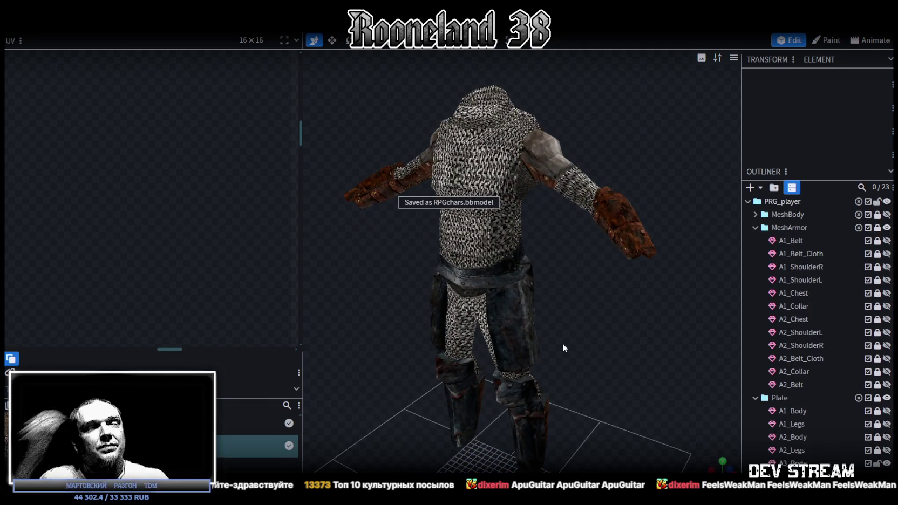
- Select the chainmail armor mesh, inspect it from the side, and save
click(495, 220)
mouse_move(502, 237)
mouse_down()
mouse_move(645, 348)
mouse_move(707, 341)
mouse_move(514, 326)
mouse_move(573, 346)
mouse_move(608, 332)
mouse_move(575, 323)
mouse_up()
key(ctrl+s)
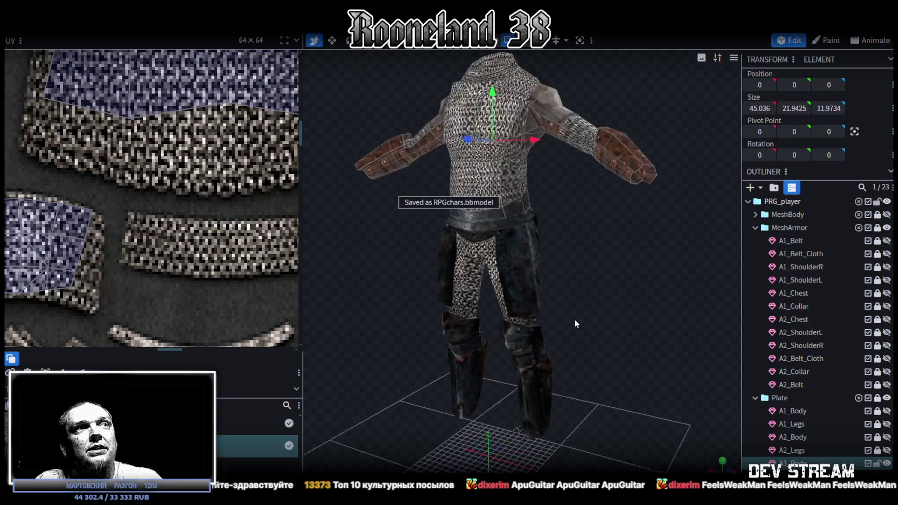
scroll(575, 323, up, 2)
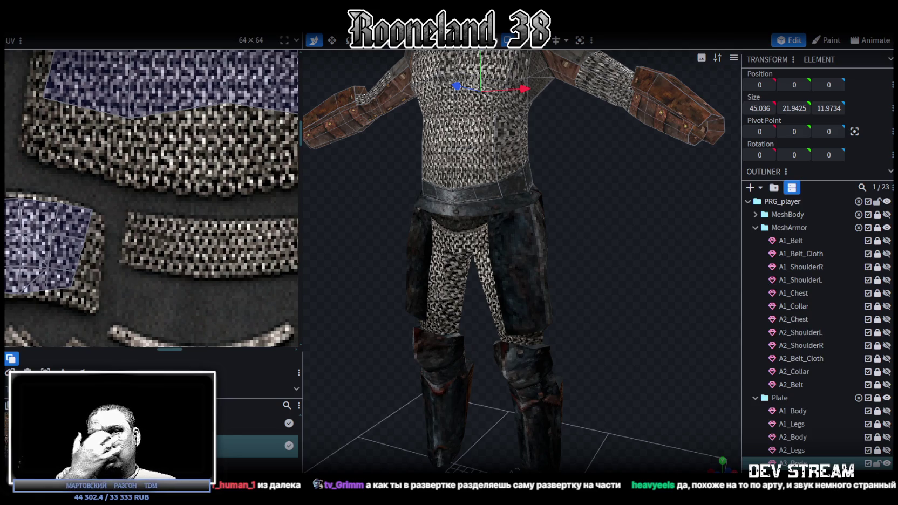
scroll(570, 314, down, 5)
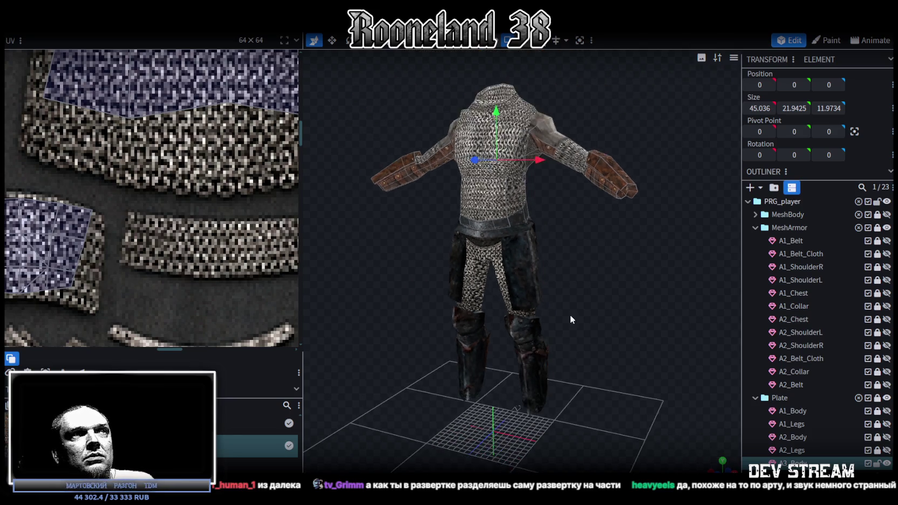
key(ctrl+s)
- Check the right forearm bracer from the front, save again, and select the belt
drag(595, 264, 533, 285)
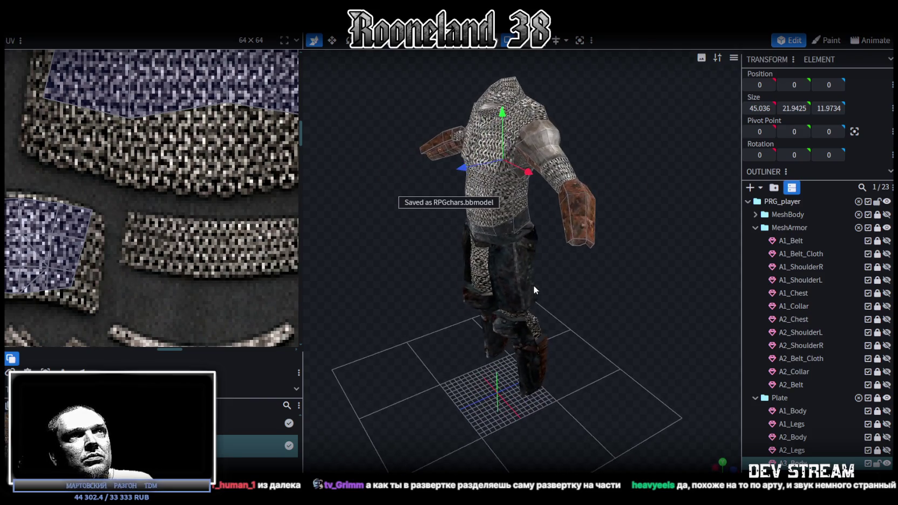
click(582, 202)
mouse_move(582, 202)
mouse_down()
mouse_move(667, 293)
mouse_move(440, 258)
mouse_move(368, 284)
mouse_move(620, 324)
mouse_move(619, 297)
mouse_up()
key(ctrl+s)
scroll(619, 301, up, 3)
click(488, 268)
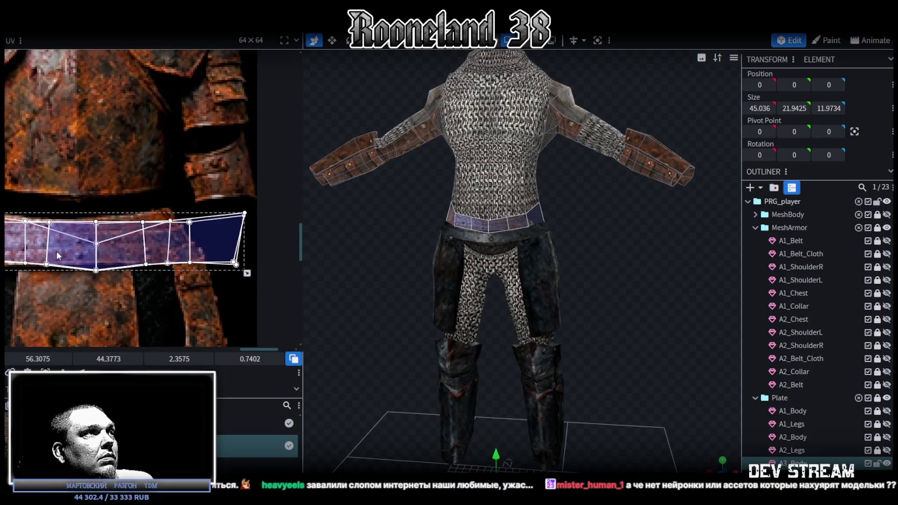
- Shrink the belt UV island and adjust its right-end corners onto the rusty strap
drag(247, 273, 189, 269)
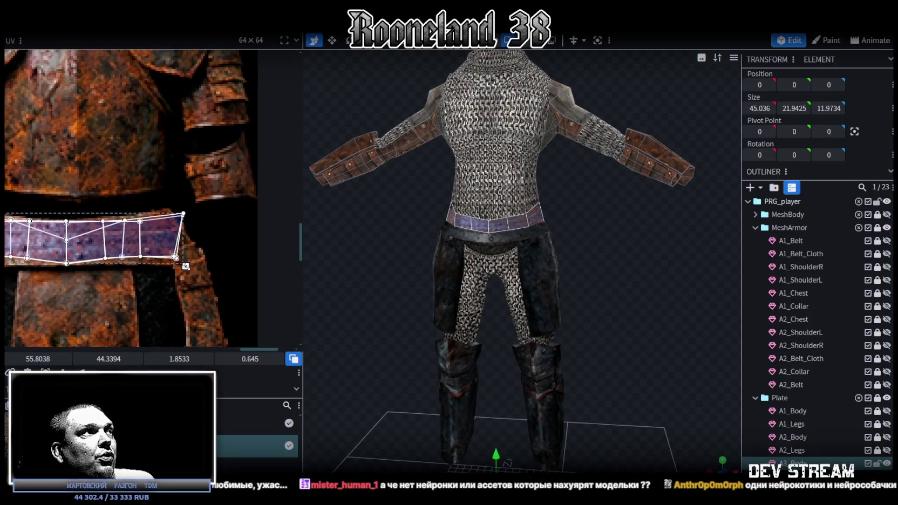
scroll(192, 221, up, 2)
middle_drag(192, 221, 184, 196)
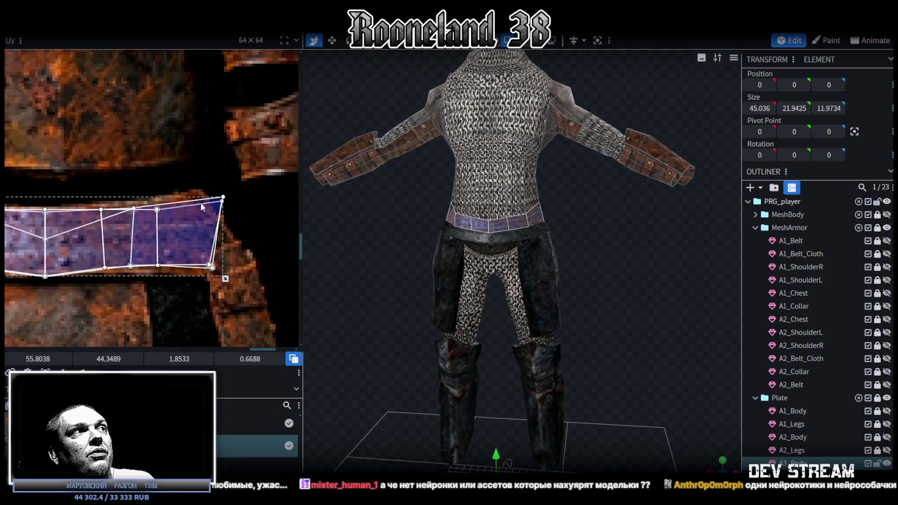
click(220, 207)
drag(223, 196, 197, 192)
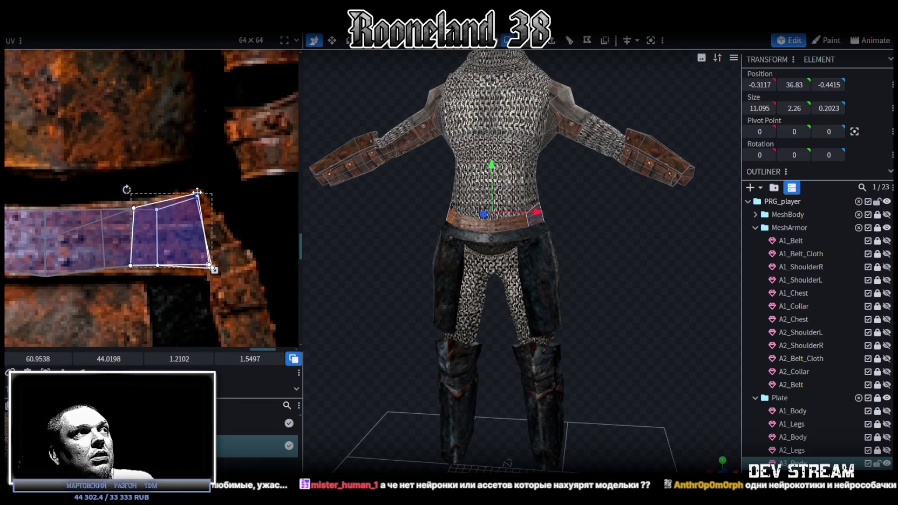
drag(211, 266, 241, 264)
mouse_move(182, 268)
middle_down()
mouse_move(213, 265)
mouse_move(195, 267)
middle_up()
shift+click(205, 259)
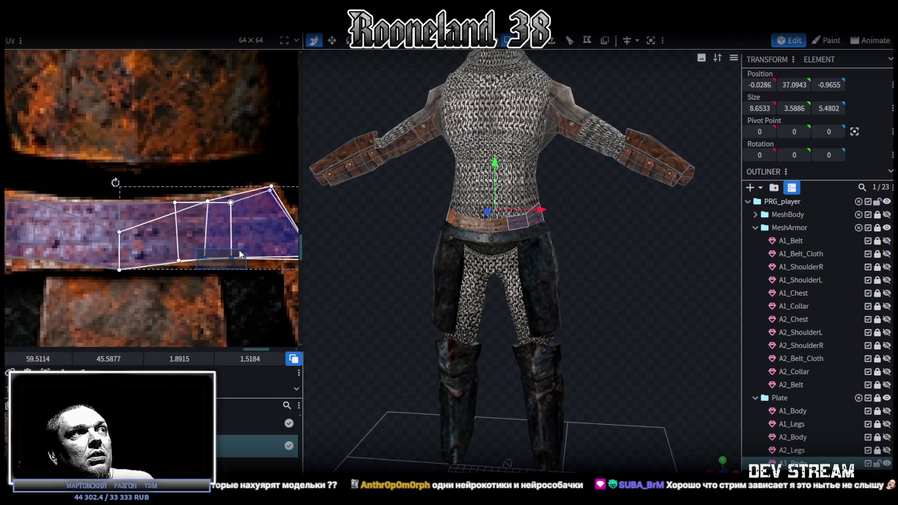
click(231, 259)
- Move the belt's bottom vertices down and its top-left vertex right to follow the band's curve
middle_drag(194, 262, 199, 251)
shift+click(184, 263)
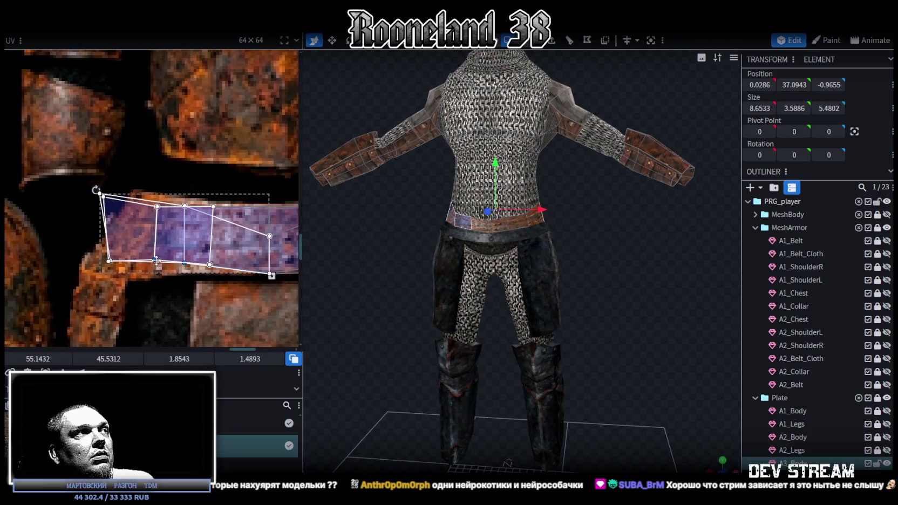
drag(155, 260, 160, 272)
mouse_move(103, 274)
mouse_down()
mouse_move(128, 250)
mouse_move(95, 260)
mouse_up()
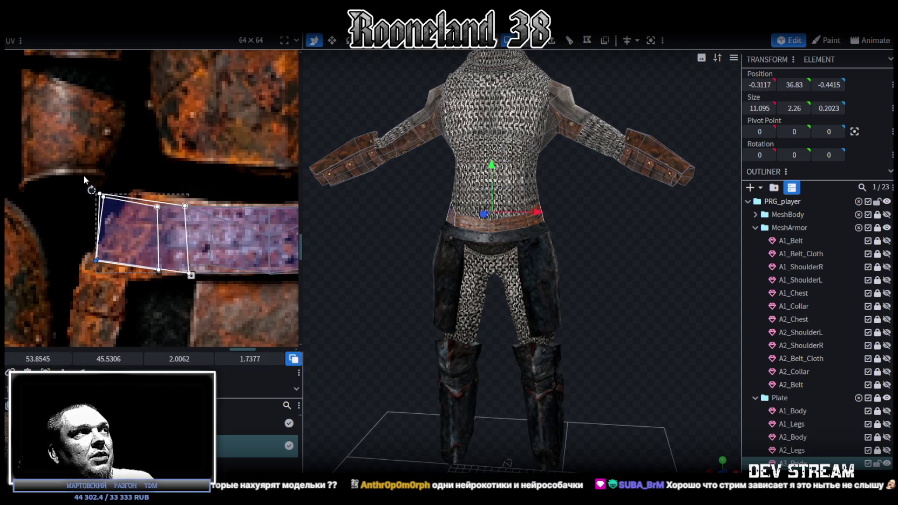
mouse_move(104, 195)
mouse_down()
mouse_move(135, 192)
mouse_move(190, 218)
mouse_move(194, 204)
mouse_up()
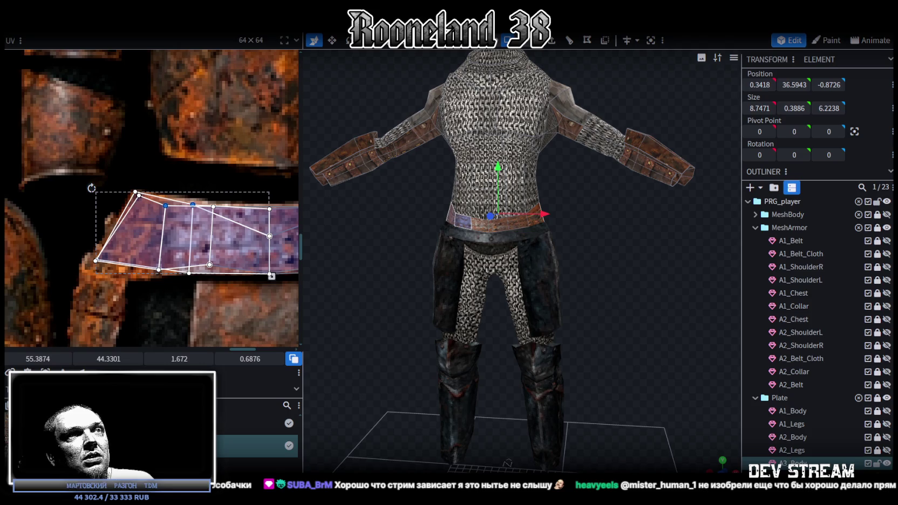
- Deselect and orbit around the model to view the retextured belt
click(609, 276)
drag(609, 276, 436, 284)
scroll(420, 295, up, 5)
drag(536, 291, 532, 230)
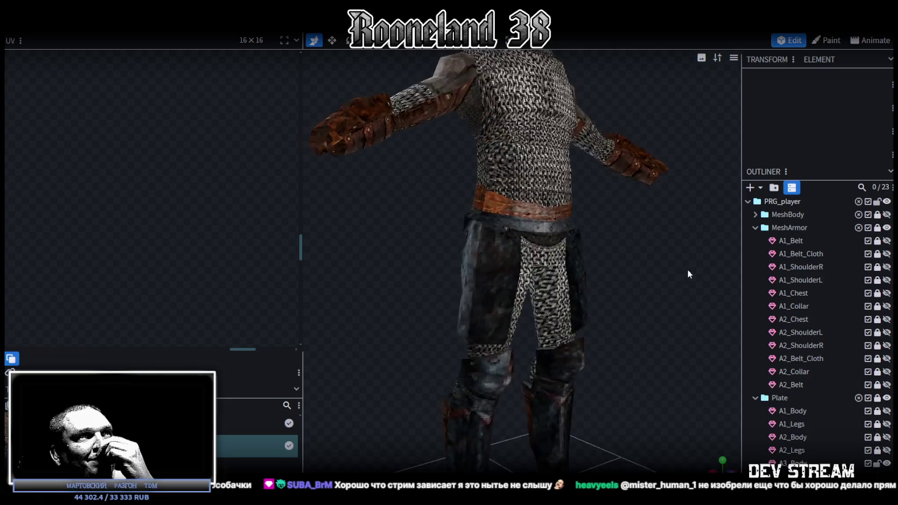
- Select the belt element on the frog armor model
click(531, 230)
drag(531, 230, 530, 232)
click(459, 168)
scroll(189, 240, down, 3)
scroll(146, 243, down, 2)
- Move the belt's UV island onto the dark metal band beside the chainmail shirt
drag(55, 292, 249, 215)
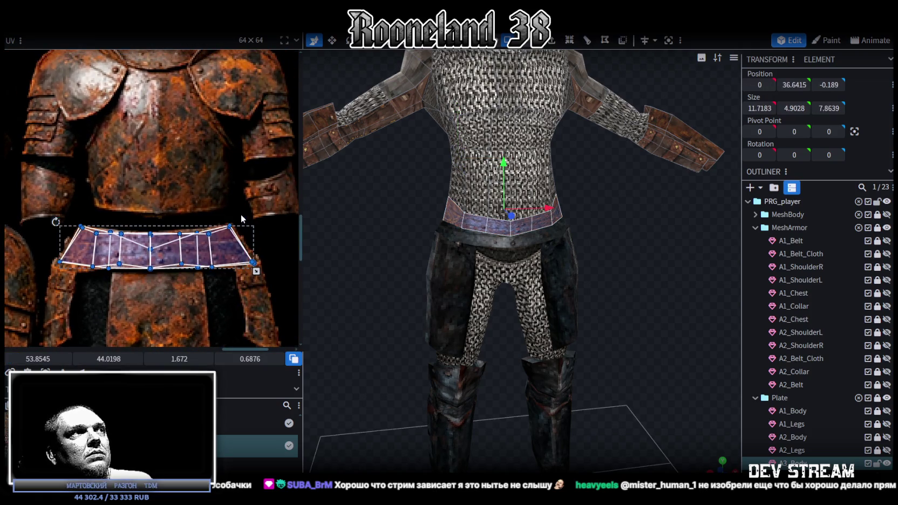
scroll(241, 214, down, 2)
scroll(239, 225, down, 2)
scroll(236, 238, down, 1)
scroll(234, 251, down, 1)
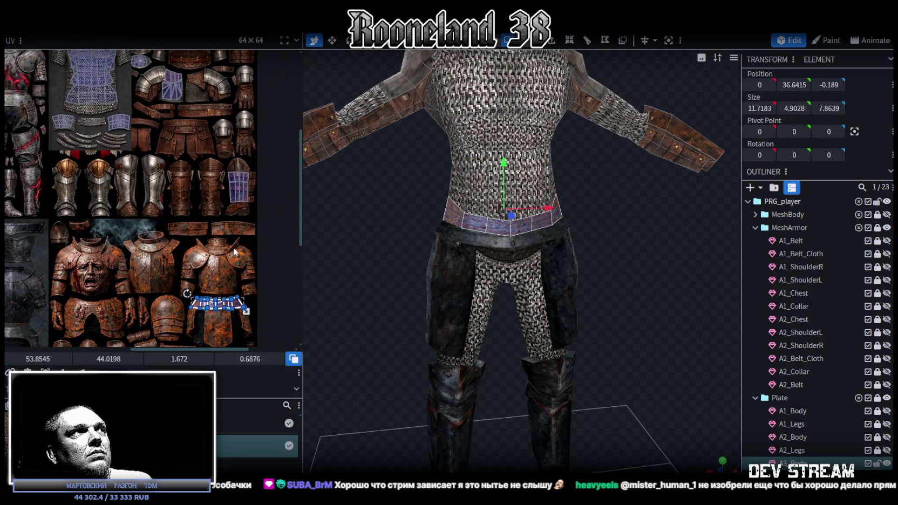
drag(238, 307, 143, 137)
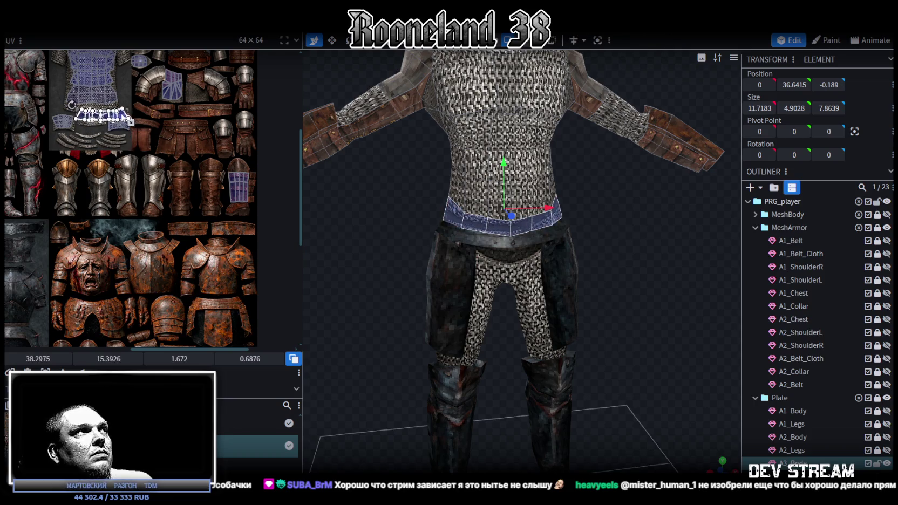
scroll(122, 130, up, 2)
scroll(122, 130, up, 1)
drag(62, 149, 31, 123)
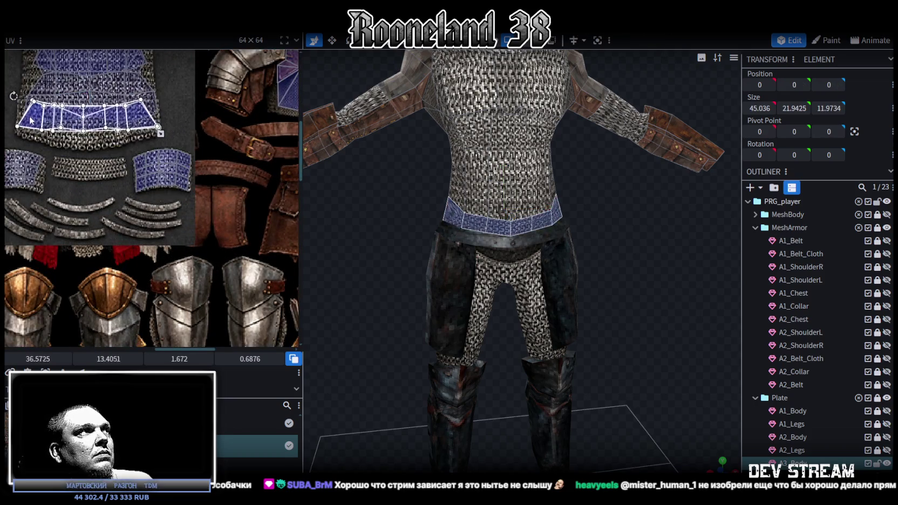
scroll(126, 138, up, 1)
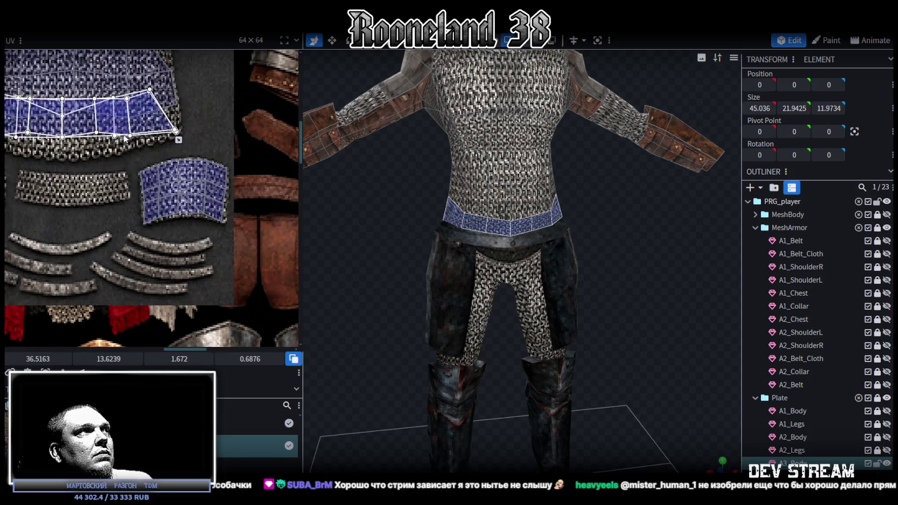
- Check the belt from around the model and save RPGchars.bbmodel
click(710, 402)
mouse_move(711, 401)
mouse_down()
mouse_move(568, 281)
mouse_move(372, 292)
mouse_move(599, 304)
mouse_up()
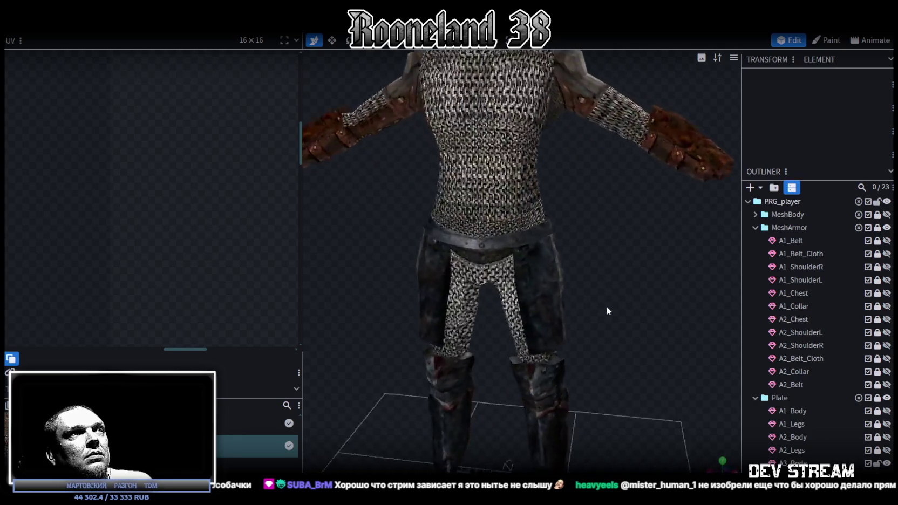
click(475, 196)
scroll(193, 187, down, 3)
scroll(193, 186, down, 3)
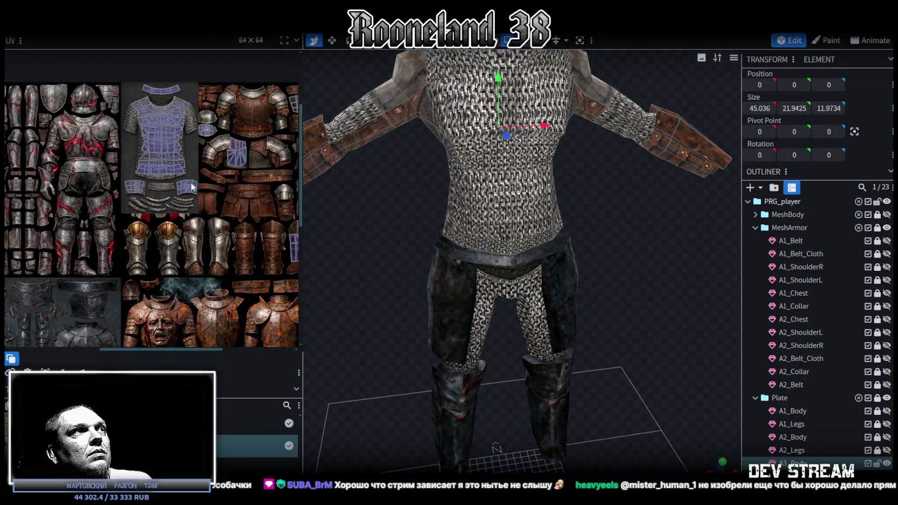
scroll(193, 187, down, 1)
scroll(557, 277, down, 3)
mouse_move(592, 269)
mouse_down()
mouse_move(524, 286)
mouse_move(405, 264)
mouse_move(554, 259)
mouse_move(621, 291)
mouse_up()
key(ctrl+s)
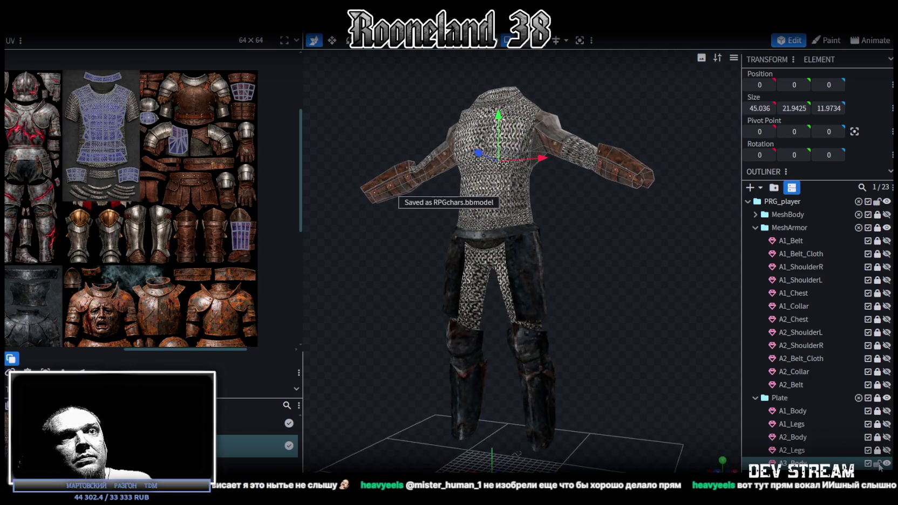
click(880, 465)
key(ctrl+z)
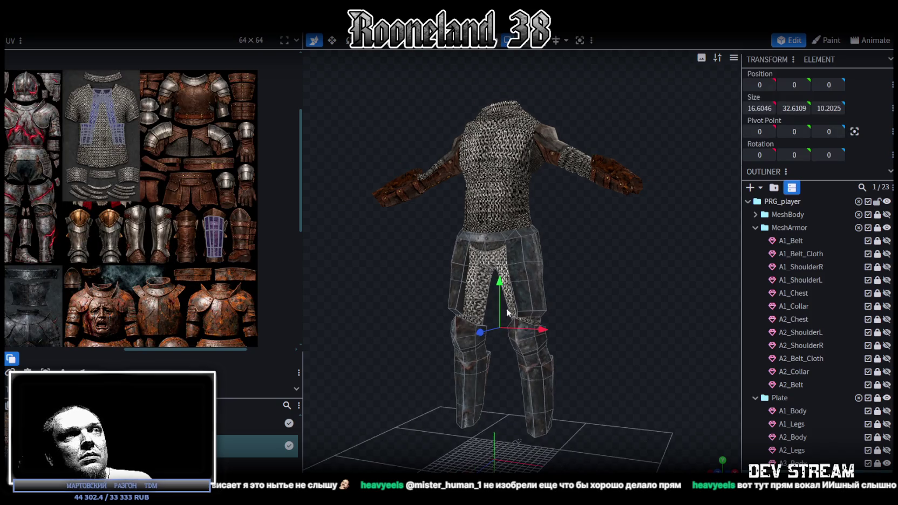
- Move the first knee plate's UV island onto the rusty armor area
scroll(109, 264, up, 3)
scroll(97, 238, up, 2)
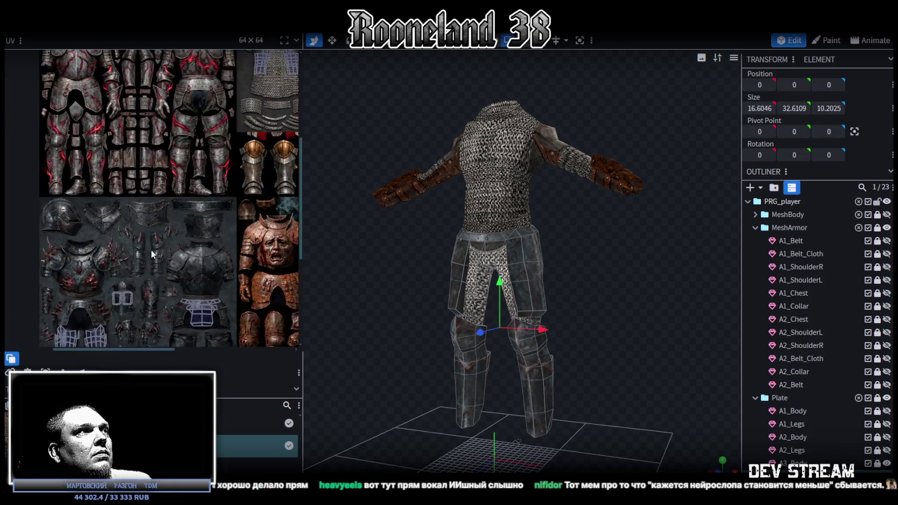
scroll(83, 210, up, 2)
scroll(69, 178, up, 2)
click(91, 222)
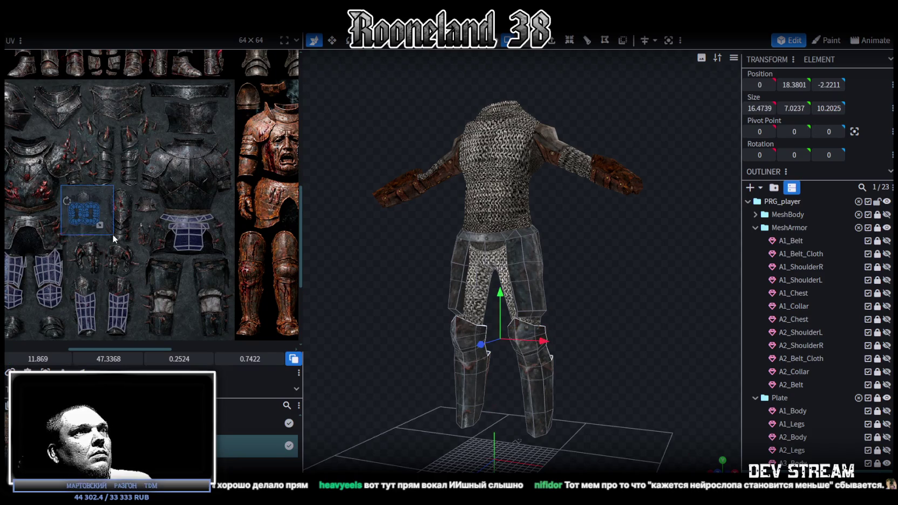
middle_drag(167, 263, 106, 229)
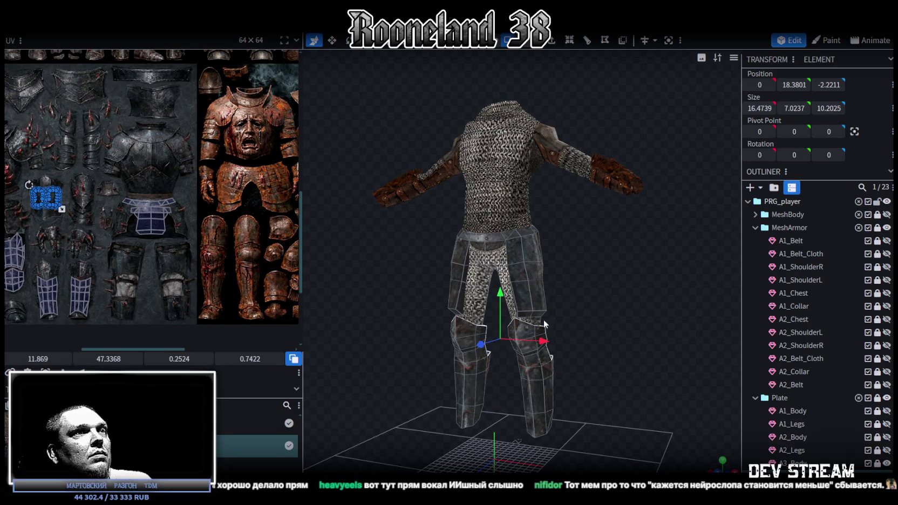
drag(518, 324, 566, 383)
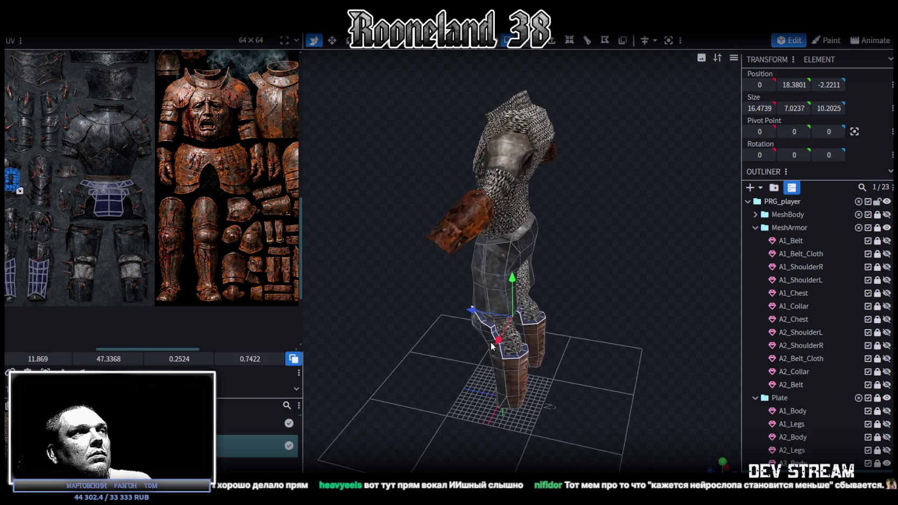
scroll(19, 185, up, 2)
scroll(19, 184, up, 2)
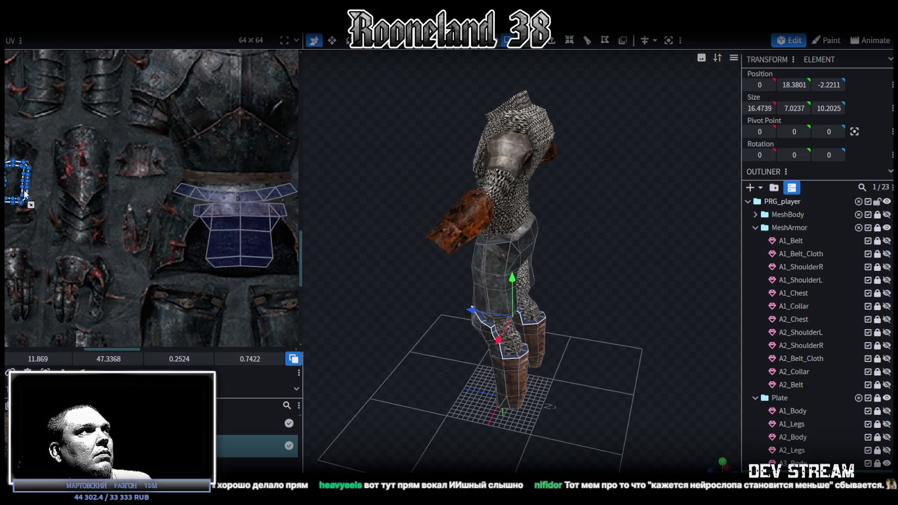
drag(24, 194, 42, 204)
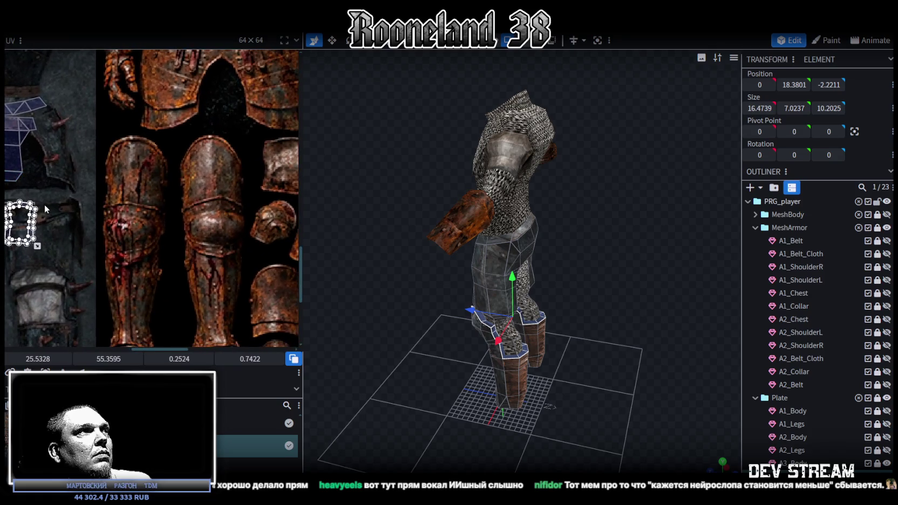
scroll(43, 204, down, 5)
mouse_move(69, 258)
middle_down()
mouse_move(51, 250)
mouse_move(111, 243)
middle_up()
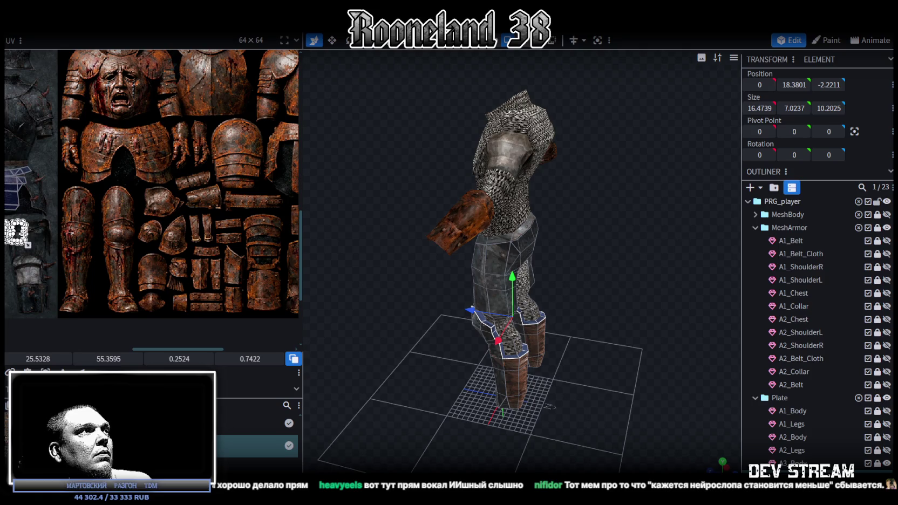
scroll(26, 244, up, 2)
- Select the other knee plate's island and place both onto the rusty plate texture
click(505, 378)
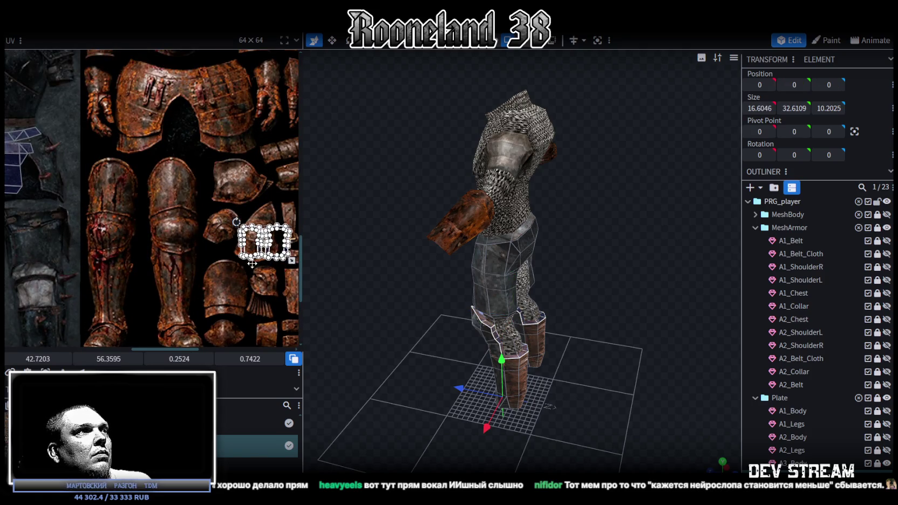
scroll(122, 255, down, 3)
scroll(121, 255, up, 2)
middle_drag(122, 256, 54, 247)
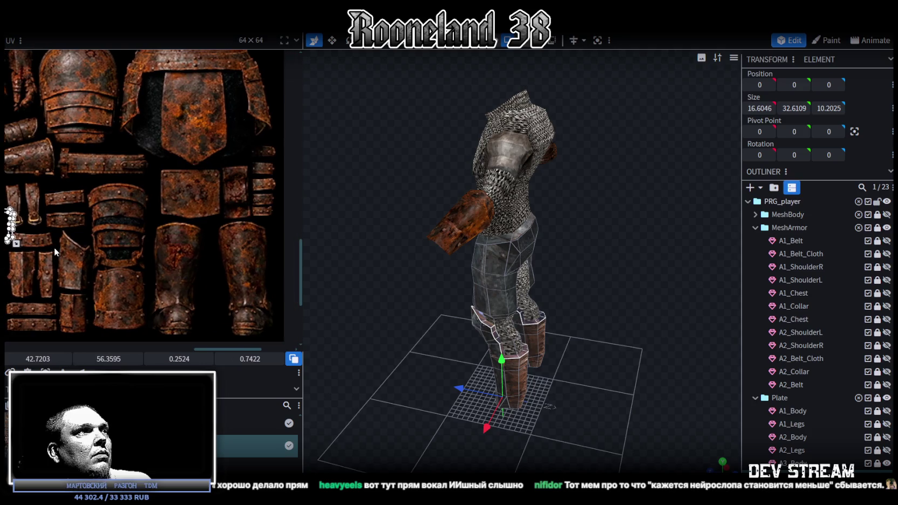
scroll(67, 238, up, 1)
drag(9, 240, 273, 200)
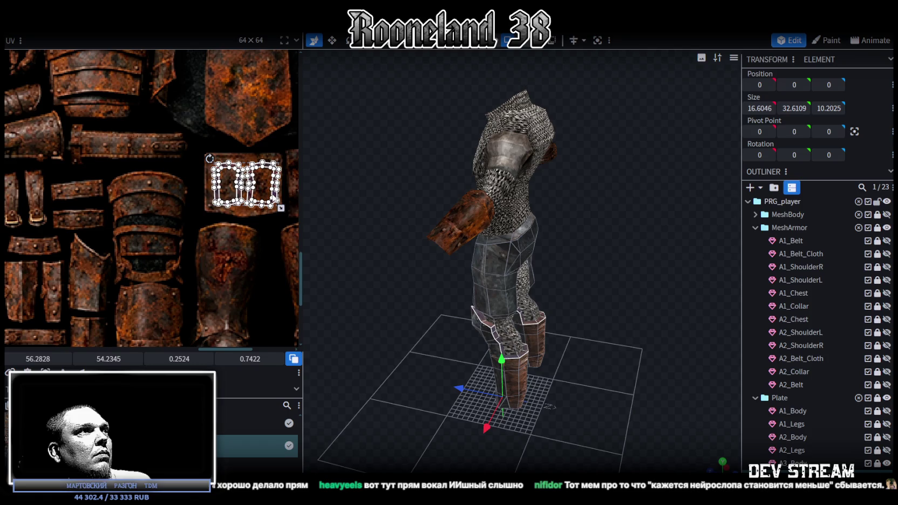
- Select the lower-leg greave faces on the model, both boot greaves together
click(611, 397)
mouse_move(611, 397)
mouse_down()
mouse_move(535, 373)
mouse_move(436, 397)
mouse_up()
click(493, 370)
click(510, 367)
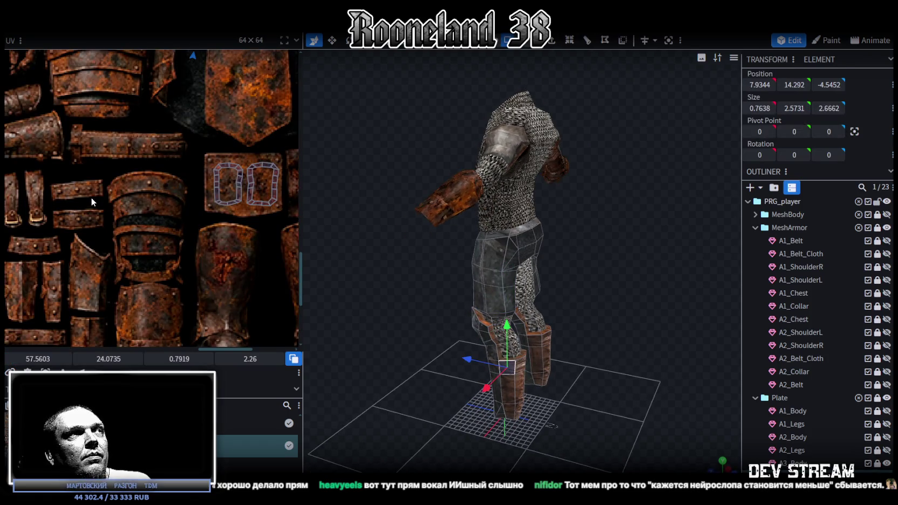
scroll(130, 175, down, 3)
key(ctrl+a)
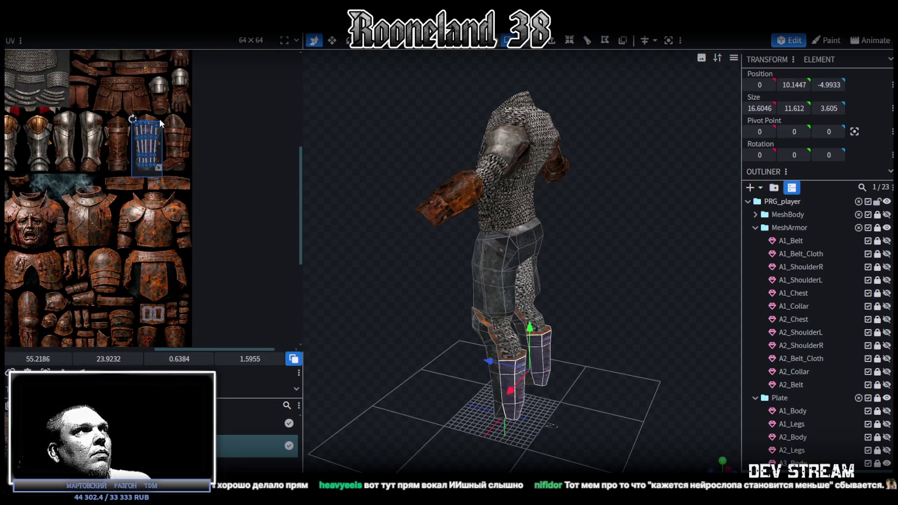
- Move the first greave's UV island onto the rusty greave, shrink it and rotate to fit
drag(147, 142, 144, 254)
scroll(207, 244, down, 1)
scroll(239, 122, up, 2)
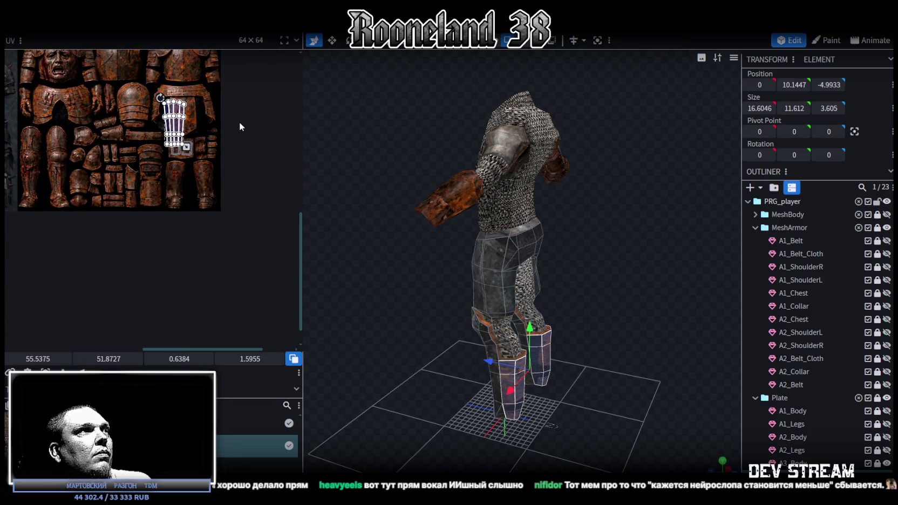
scroll(239, 122, up, 1)
scroll(205, 150, up, 1)
scroll(223, 132, up, 1)
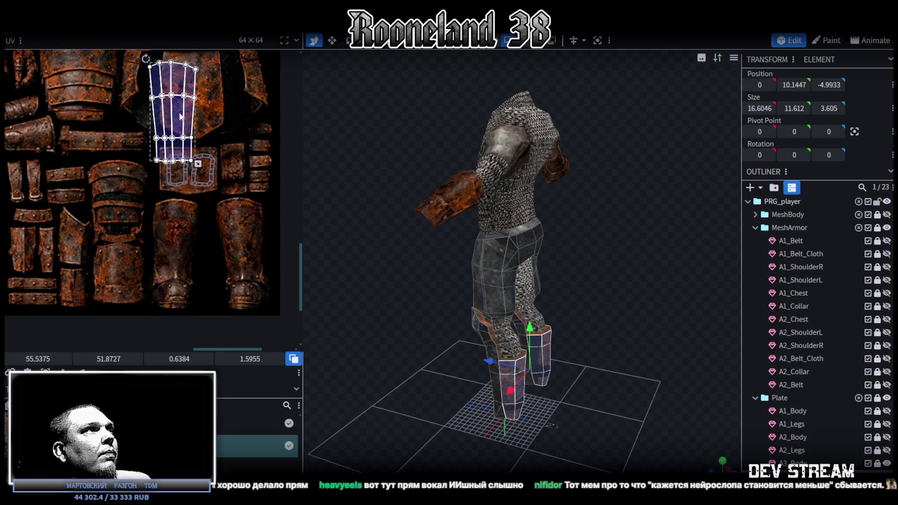
drag(170, 121, 173, 262)
scroll(174, 262, up, 1)
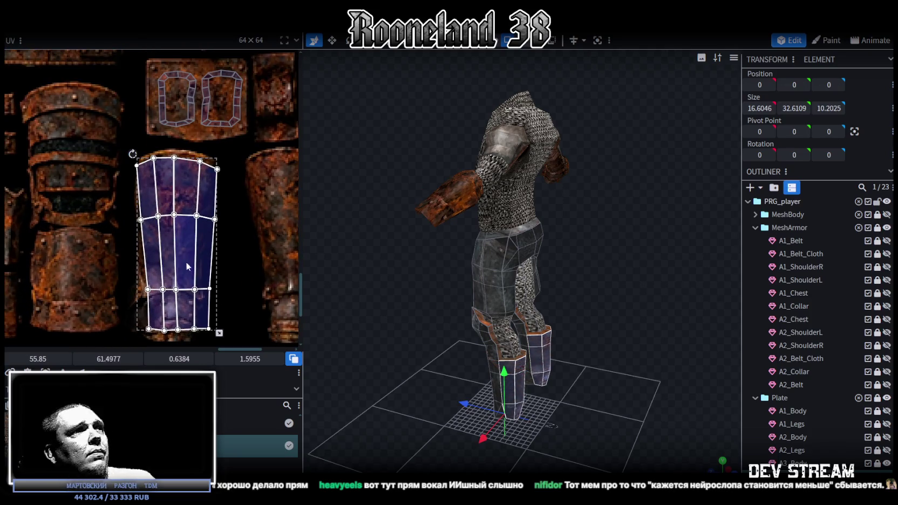
scroll(211, 265, up, 1)
drag(240, 303, 216, 252)
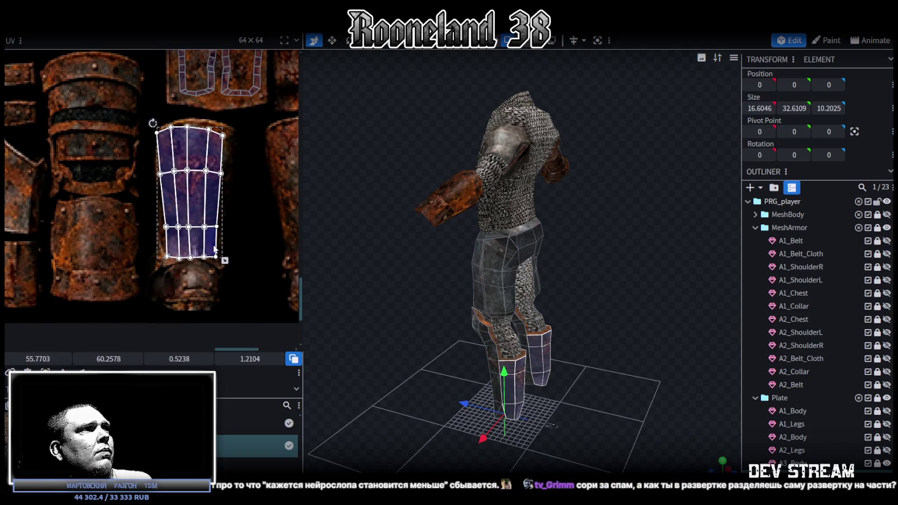
drag(208, 196, 206, 201)
mouse_move(149, 122)
mouse_down()
mouse_move(209, 155)
mouse_move(180, 129)
mouse_move(190, 153)
mouse_up()
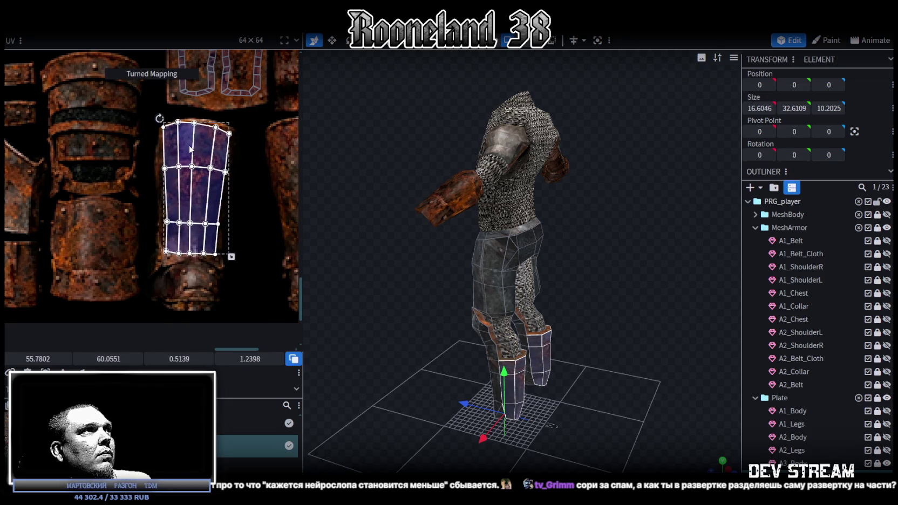
scroll(417, 233, up, 3)
- Mirror the second greave's island on X and place it on the right rusty greave
mouse_move(585, 356)
mouse_down()
mouse_move(536, 343)
mouse_move(488, 304)
mouse_up()
middle_drag(259, 243, 244, 235)
click(199, 204)
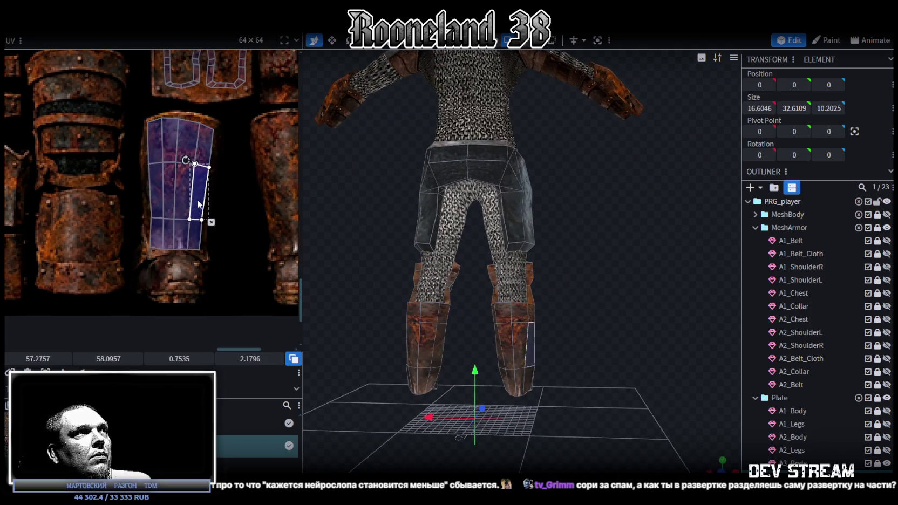
drag(199, 204, 253, 205)
middle_drag(258, 259, 182, 259)
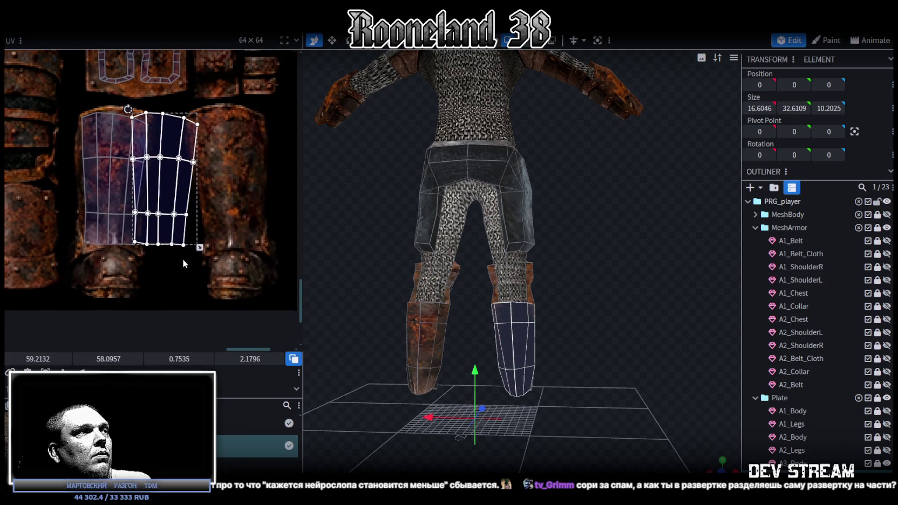
click(64, 372)
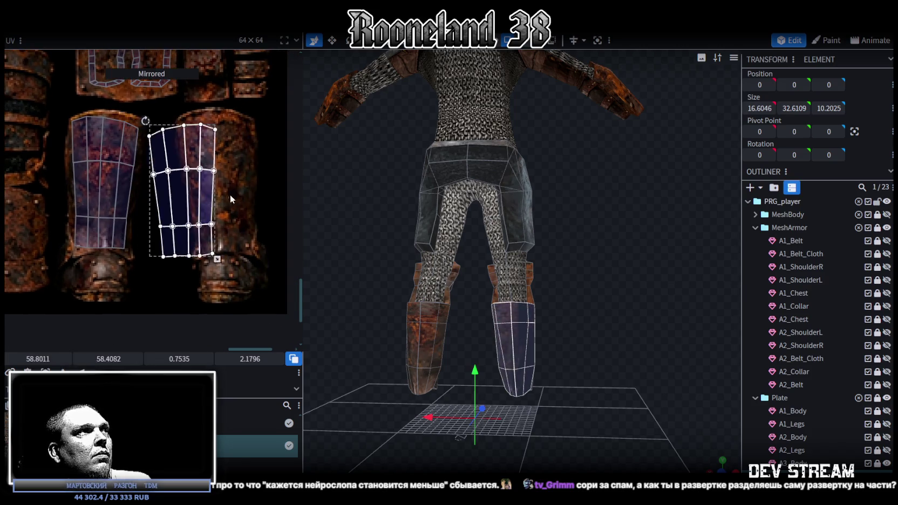
drag(181, 195, 241, 195)
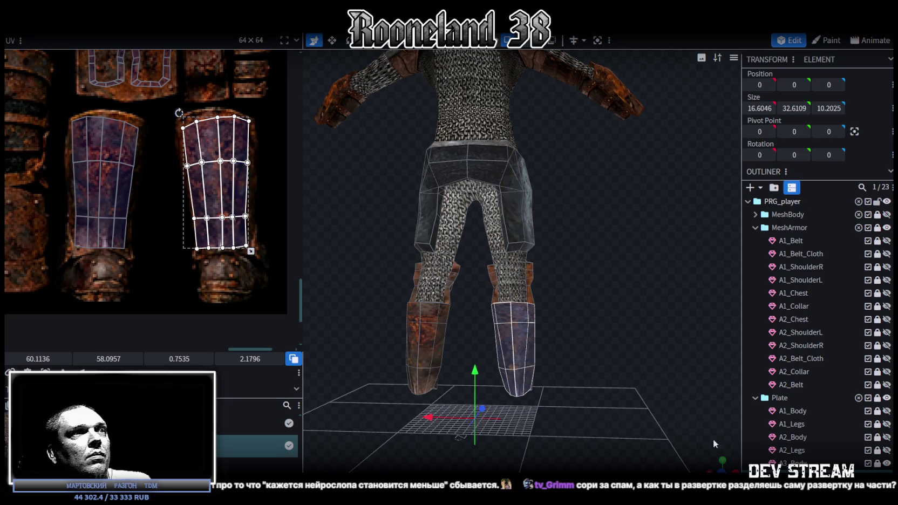
click(585, 350)
mouse_move(585, 351)
mouse_down()
mouse_move(469, 349)
mouse_move(529, 340)
mouse_up()
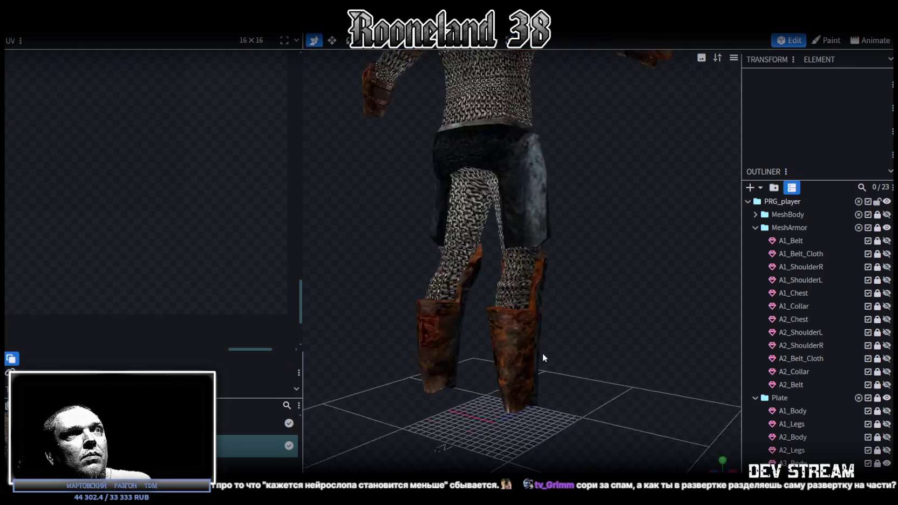
- Select the leg armor mesh to inspect its rusted shin greaves
click(530, 342)
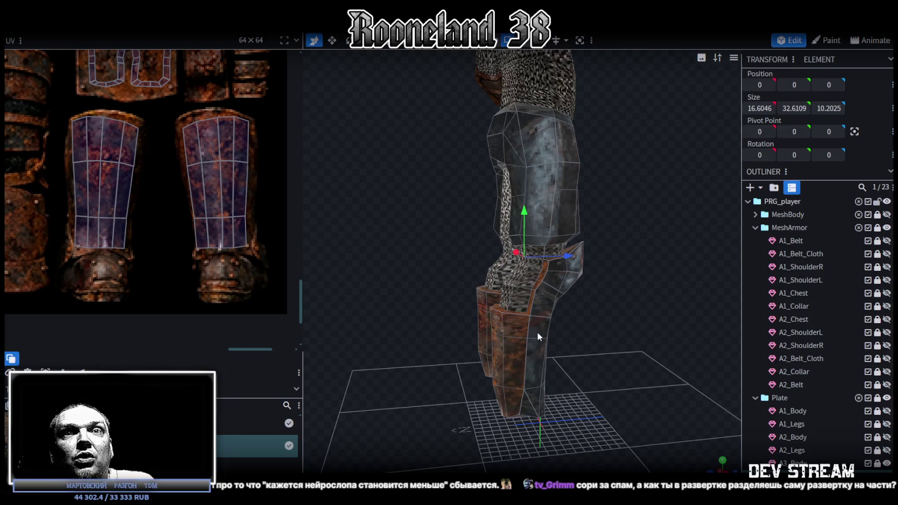
scroll(567, 309, down, 3)
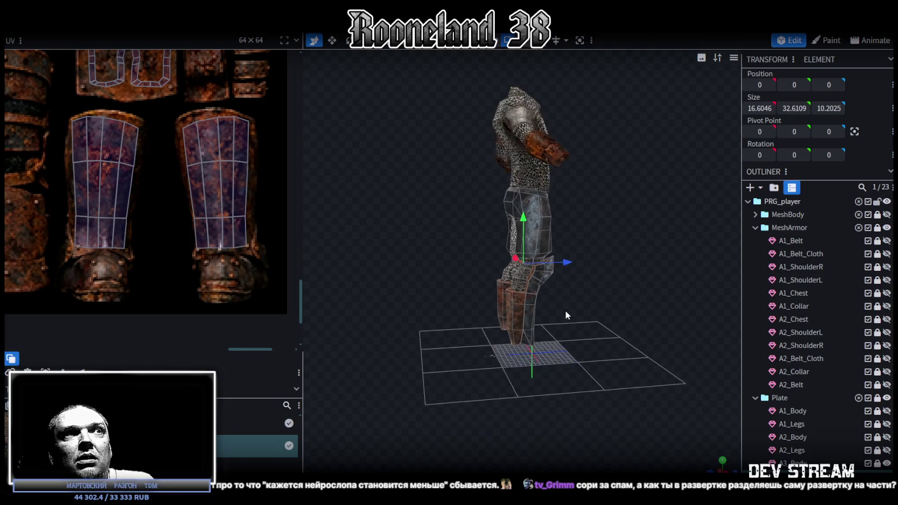
- Box-select the remaining pair of greave UV islands on the dark armor texture
drag(565, 310, 518, 333)
scroll(588, 328, up, 3)
scroll(583, 297, down, 3)
drag(501, 284, 526, 295)
scroll(562, 304, up, 3)
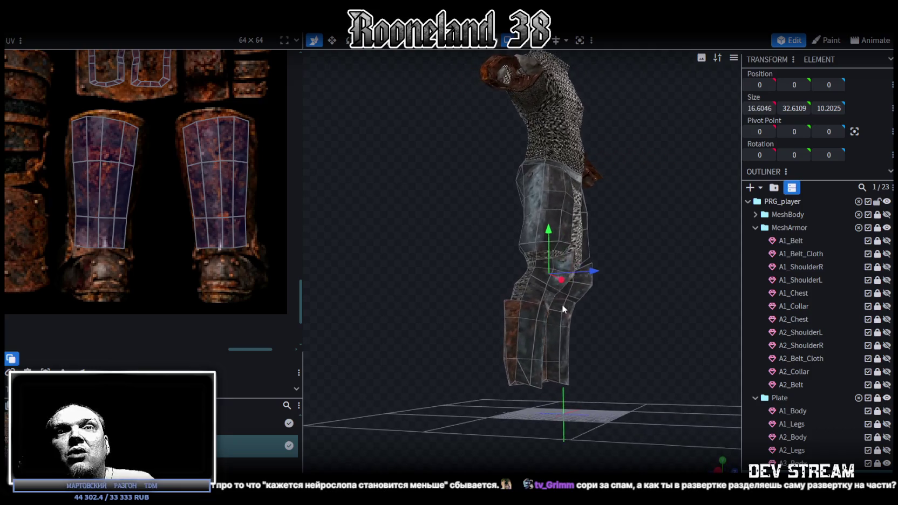
scroll(176, 187, down, 2)
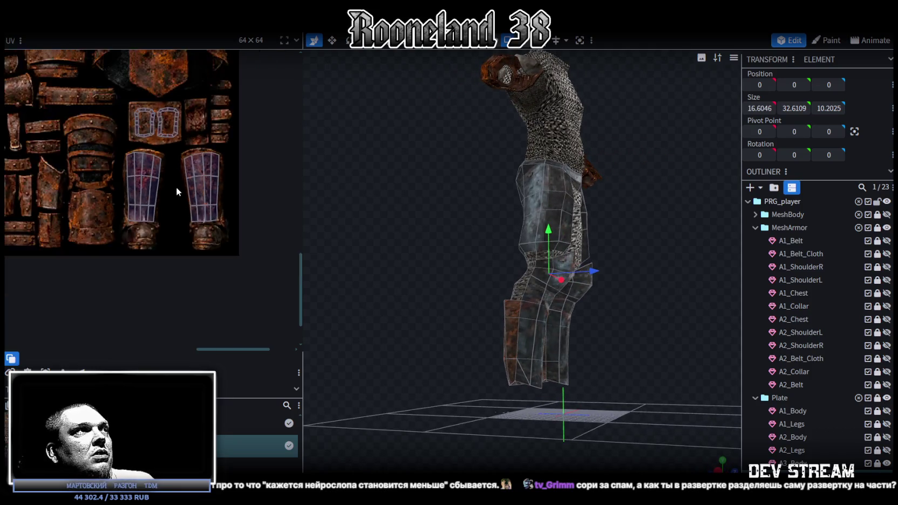
scroll(170, 198, down, 2)
scroll(266, 226, down, 2)
scroll(540, 243, down, 3)
drag(567, 242, 621, 227)
scroll(659, 231, up, 3)
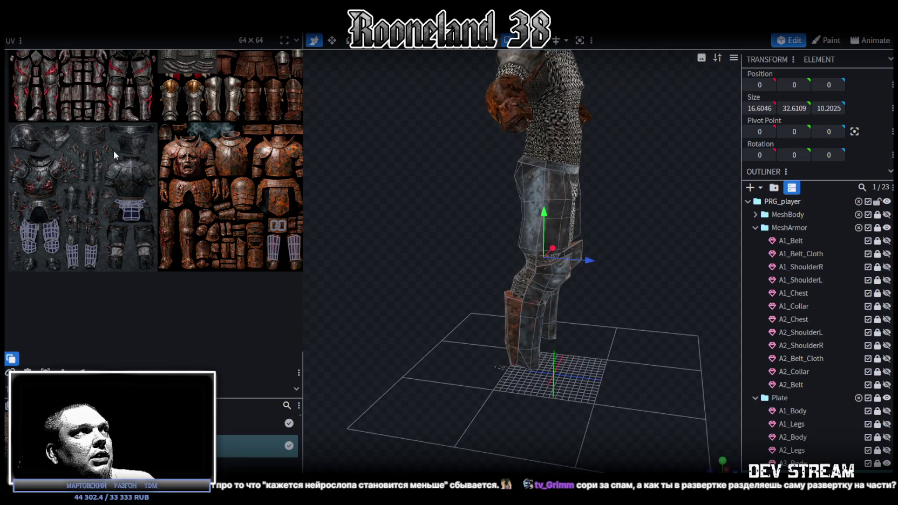
scroll(123, 216, up, 2)
scroll(86, 243, up, 2)
scroll(66, 259, up, 1)
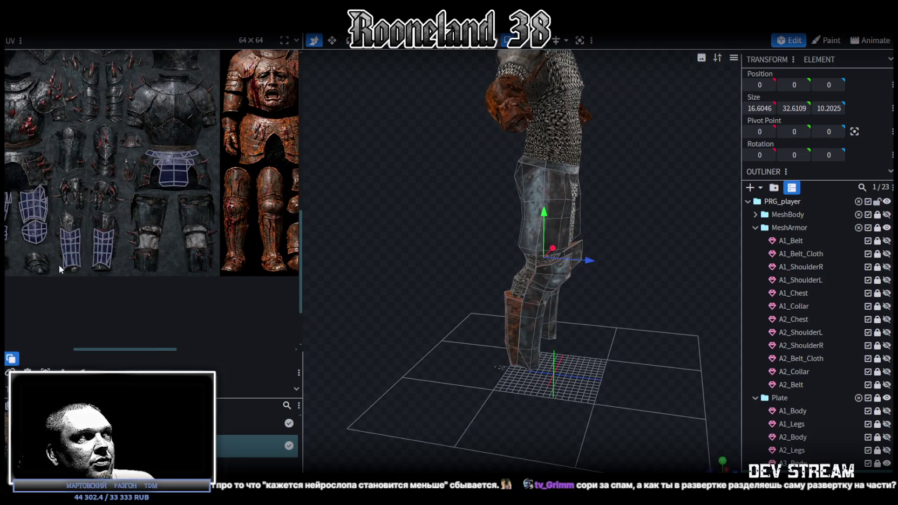
drag(58, 268, 112, 230)
- Drag both greave islands onto the rusty greave texture and align them
scroll(124, 227, up, 2)
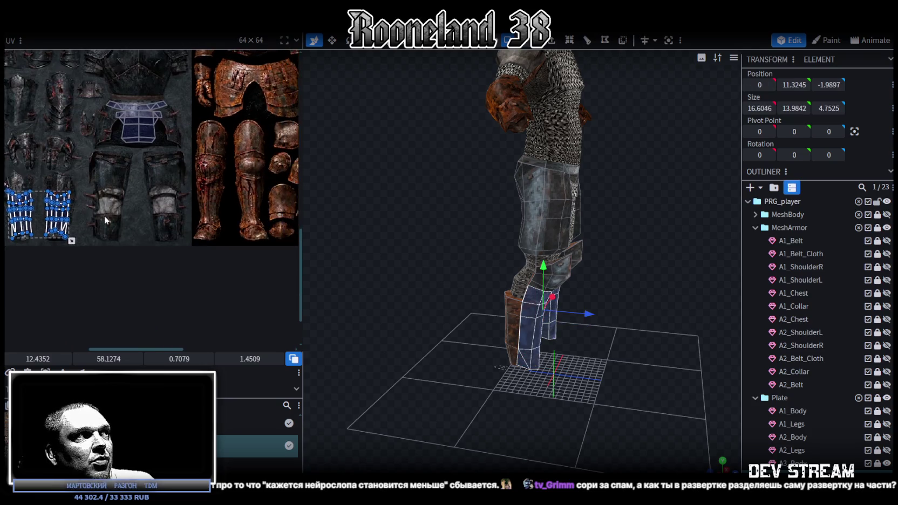
mouse_move(63, 227)
mouse_down()
mouse_move(232, 213)
mouse_move(244, 193)
mouse_up()
scroll(244, 194, up, 1)
scroll(256, 199, up, 1)
scroll(268, 196, up, 1)
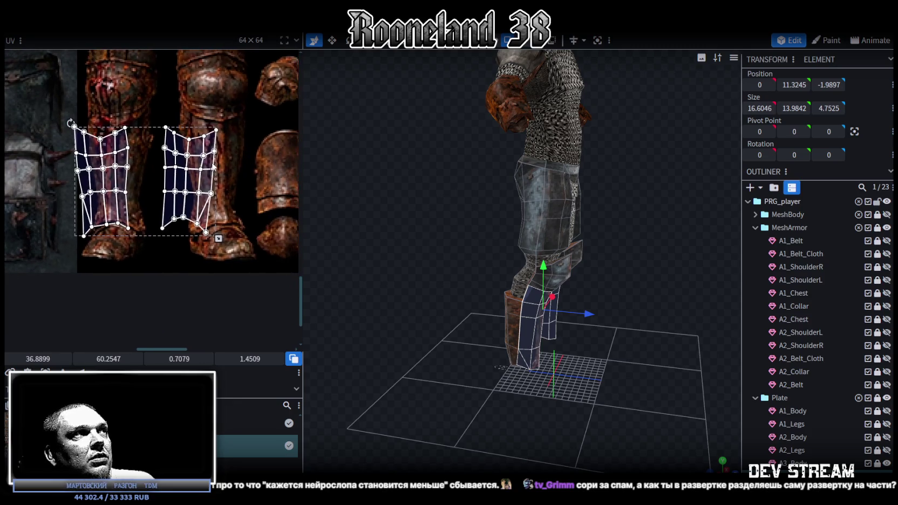
drag(203, 164, 211, 158)
- Select only the right greave island and straighten its mapping
scroll(212, 159, up, 2)
mouse_move(144, 107)
mouse_down()
mouse_move(247, 259)
mouse_move(238, 229)
mouse_up()
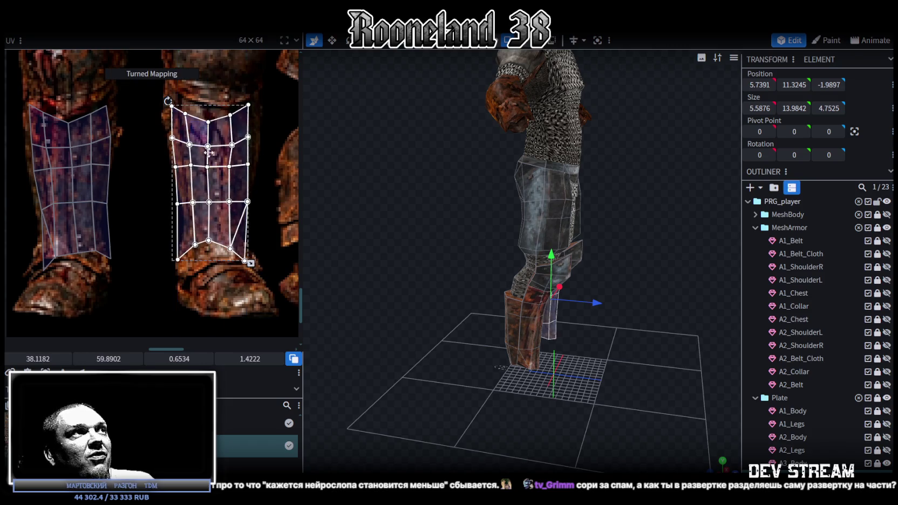
click(238, 217)
- Narrow the shin greave UV island and push its left-edge vertices outward
scroll(253, 259, up, 1)
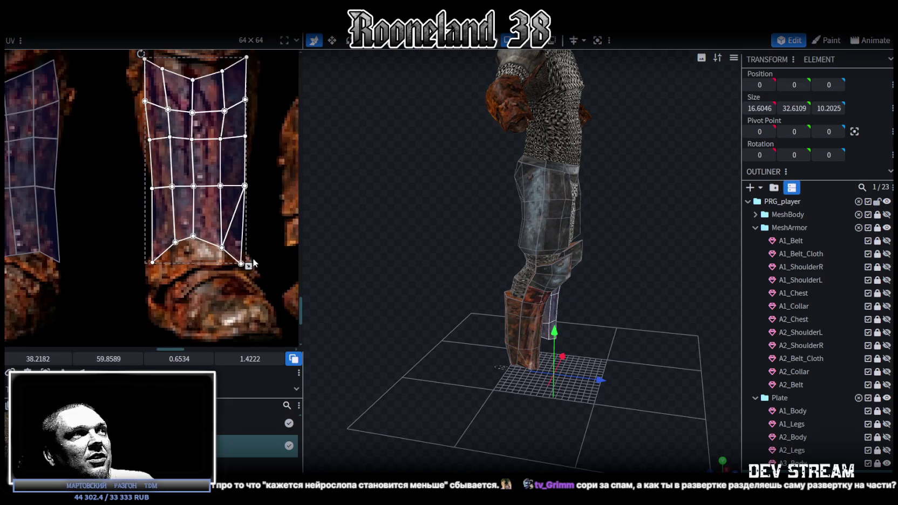
drag(249, 266, 241, 269)
drag(226, 209, 239, 204)
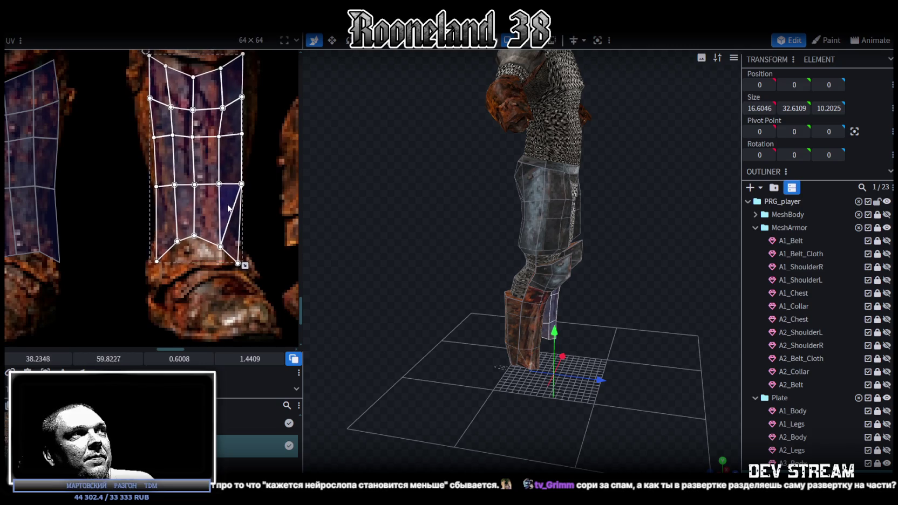
middle_drag(233, 170, 246, 231)
drag(135, 108, 186, 220)
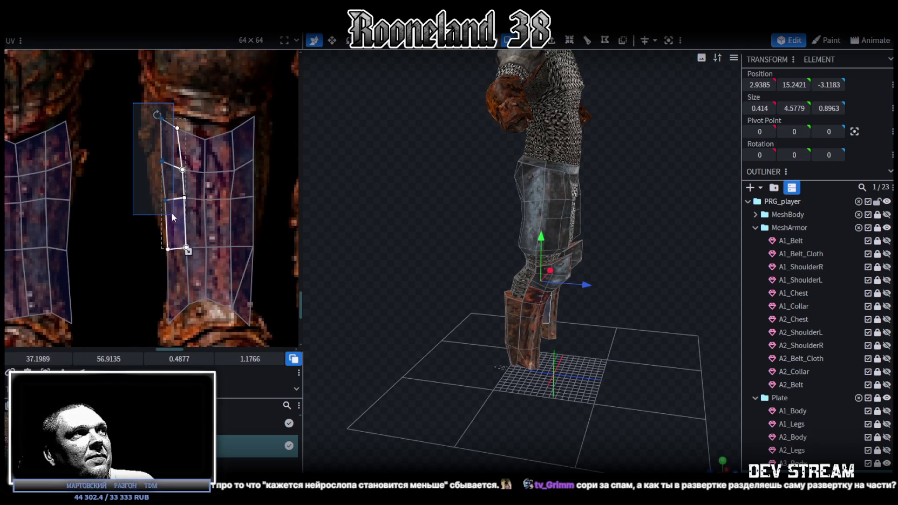
drag(161, 161, 151, 160)
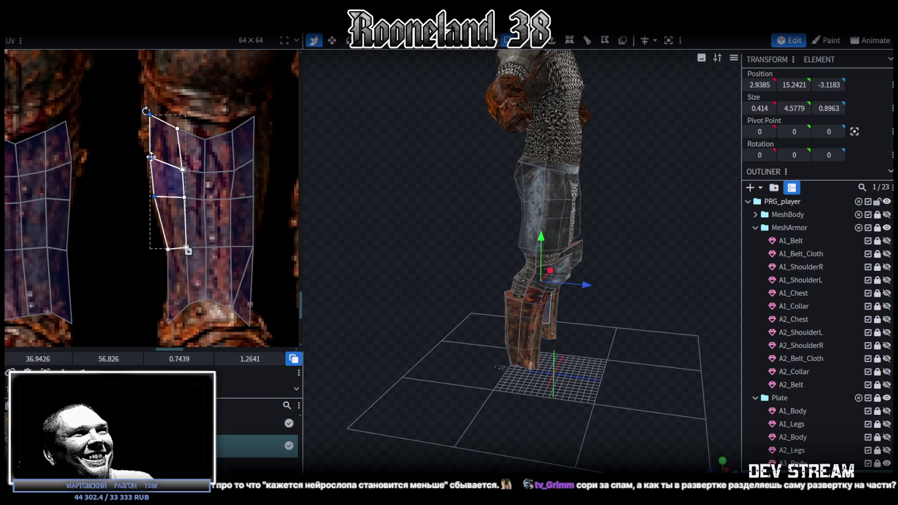
- Widen the greave's right-edge UV strip over the rusty texture
middle_drag(151, 159, 172, 218)
drag(223, 162, 195, 263)
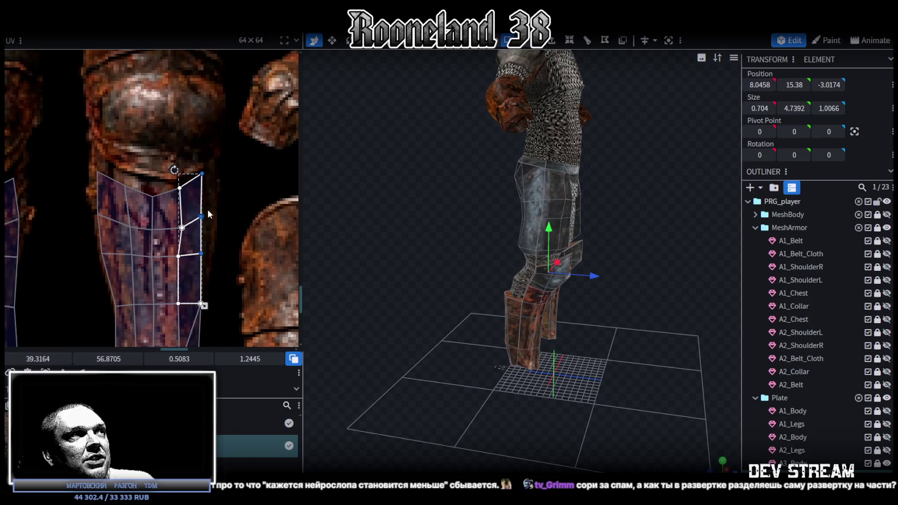
drag(203, 217, 213, 217)
middle_drag(210, 200, 230, 244)
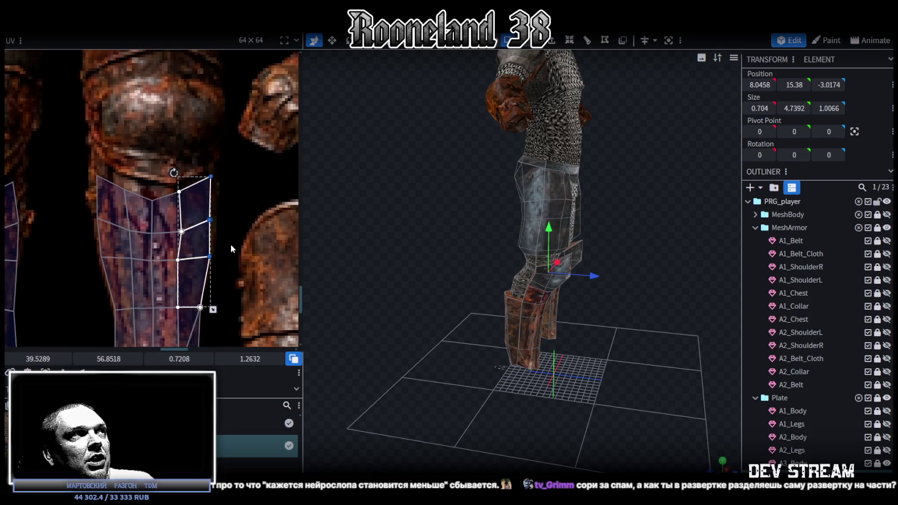
- Pull the top faces near the knee up and left onto the greave outline
drag(104, 190, 207, 281)
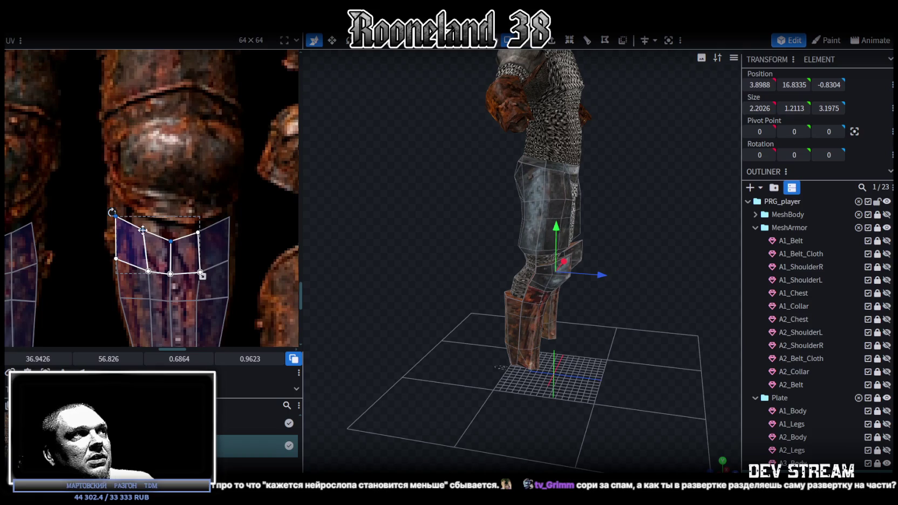
drag(142, 230, 102, 188)
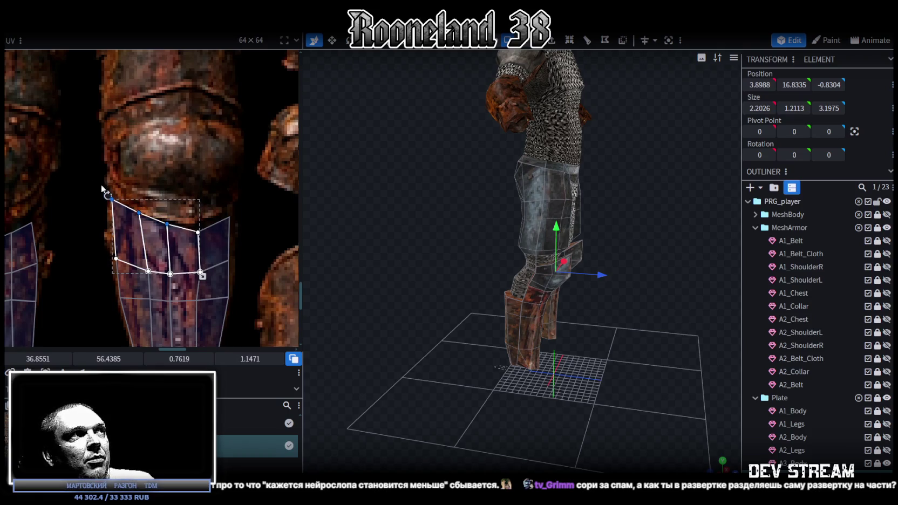
drag(177, 192, 237, 241)
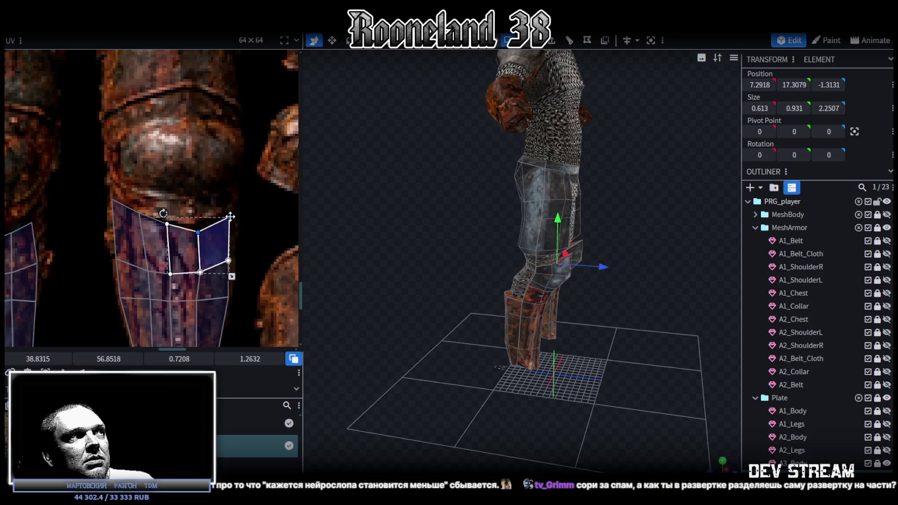
mouse_move(209, 209)
middle_down()
mouse_move(226, 223)
mouse_move(159, 196)
middle_up()
mouse_move(70, 140)
mouse_down()
mouse_move(117, 180)
mouse_move(119, 225)
mouse_up()
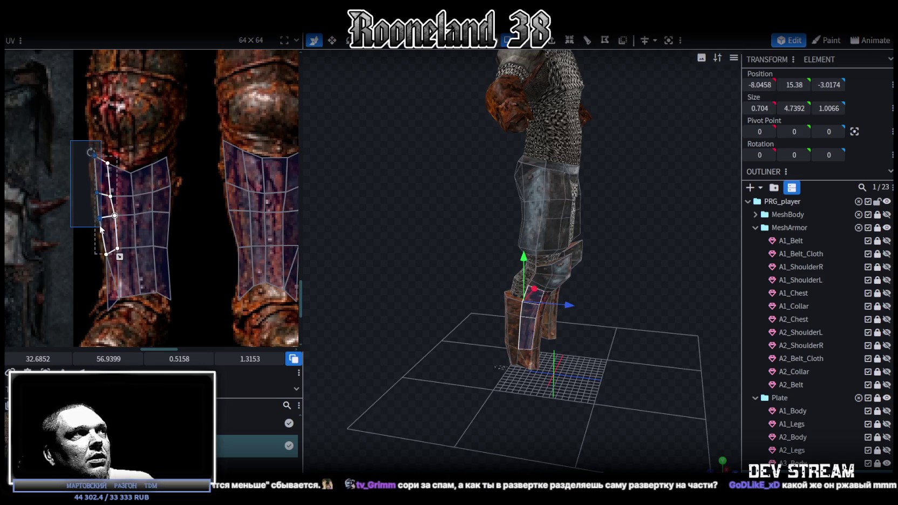
- Line up the greave strip's edge and right-column faces with the greave texture
scroll(101, 189, up, 2)
drag(96, 182, 91, 169)
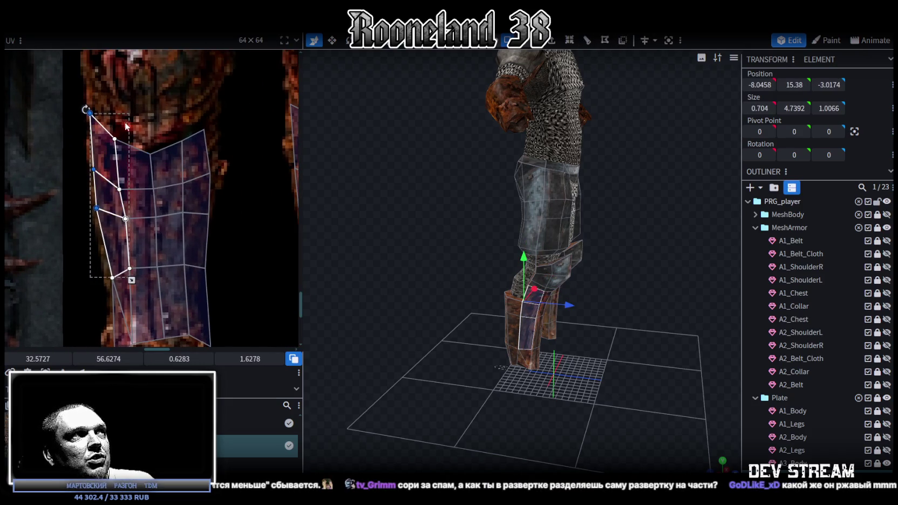
drag(113, 126, 171, 229)
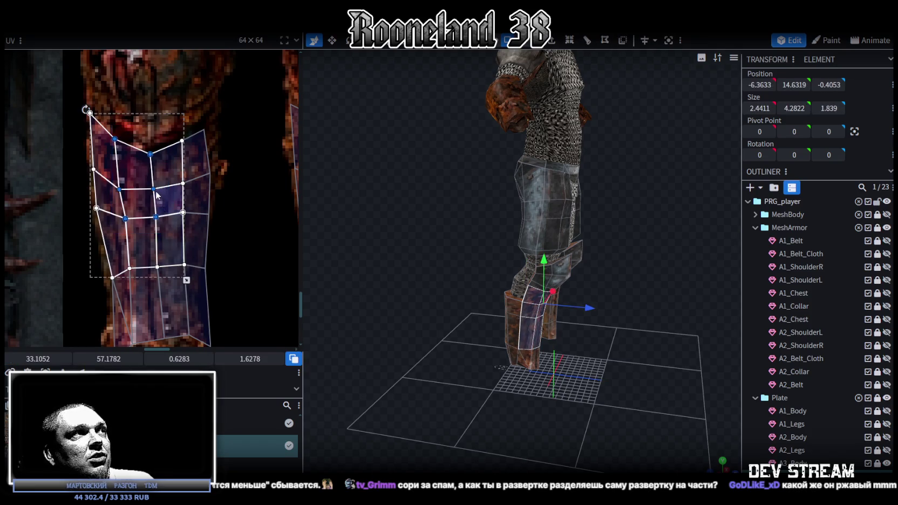
click(114, 133)
click(114, 133)
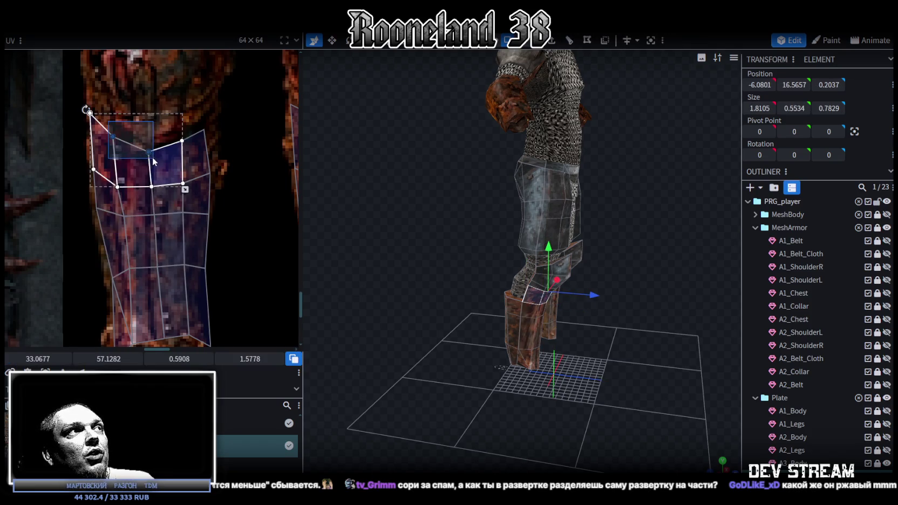
middle_drag(213, 221, 192, 265)
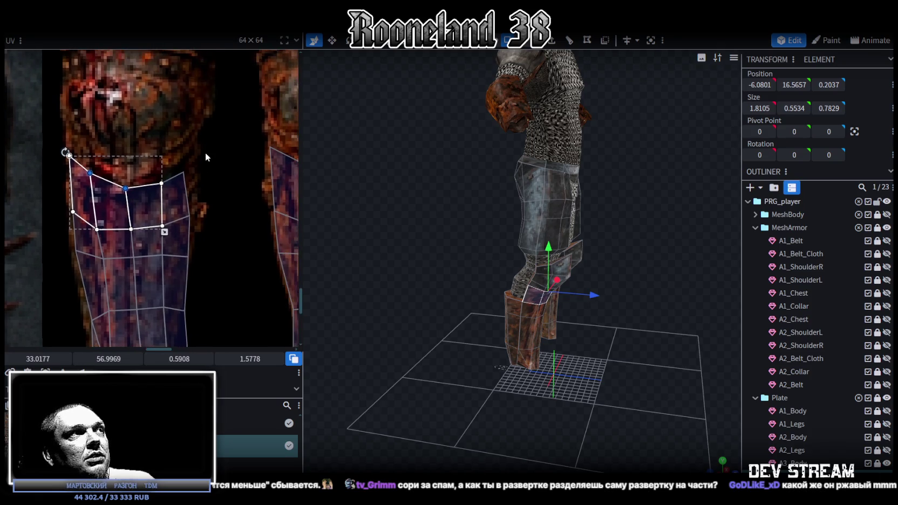
drag(206, 154, 154, 263)
drag(184, 174, 196, 147)
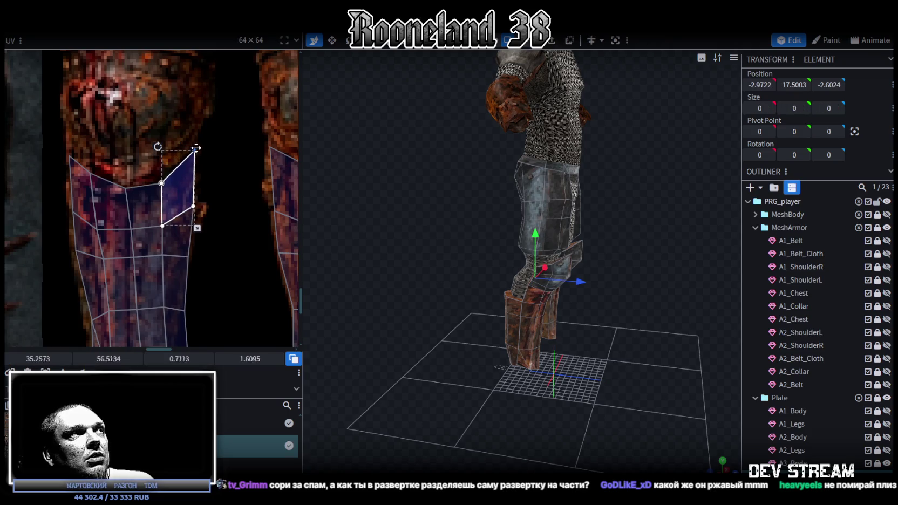
- Raise the top greave vertices and refit the left-column faces to the texture
shift+click(154, 183)
drag(161, 183, 161, 176)
middle_drag(194, 257, 197, 205)
click(89, 187)
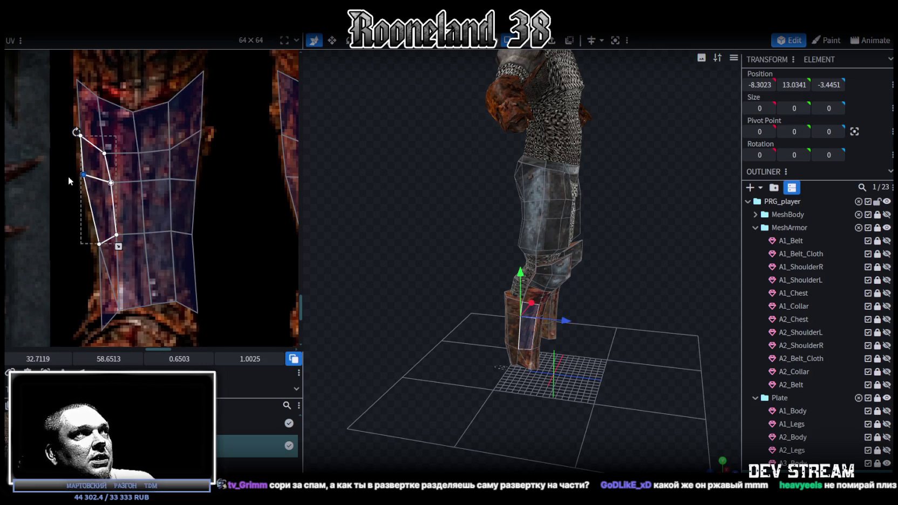
drag(83, 174, 84, 183)
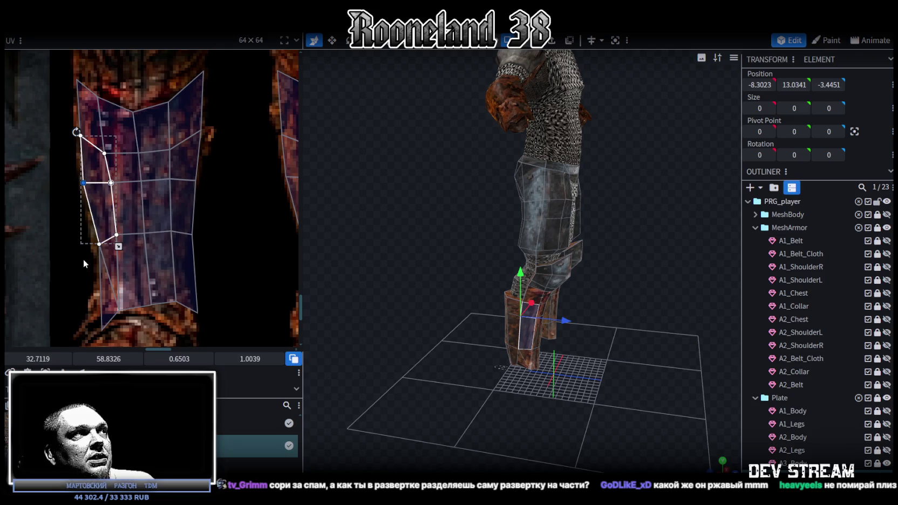
click(102, 253)
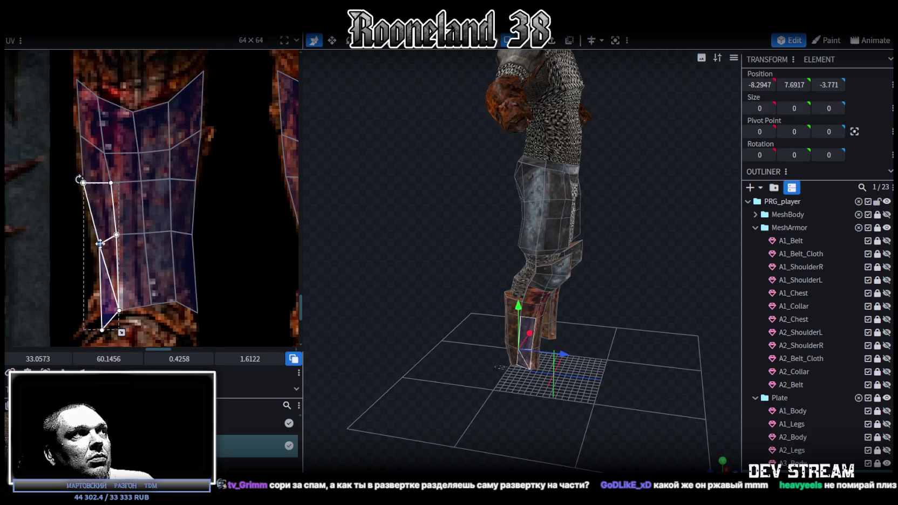
drag(100, 243, 93, 236)
- Stretch the lower greave faces down to the rusted plate's bottom edge
click(119, 313)
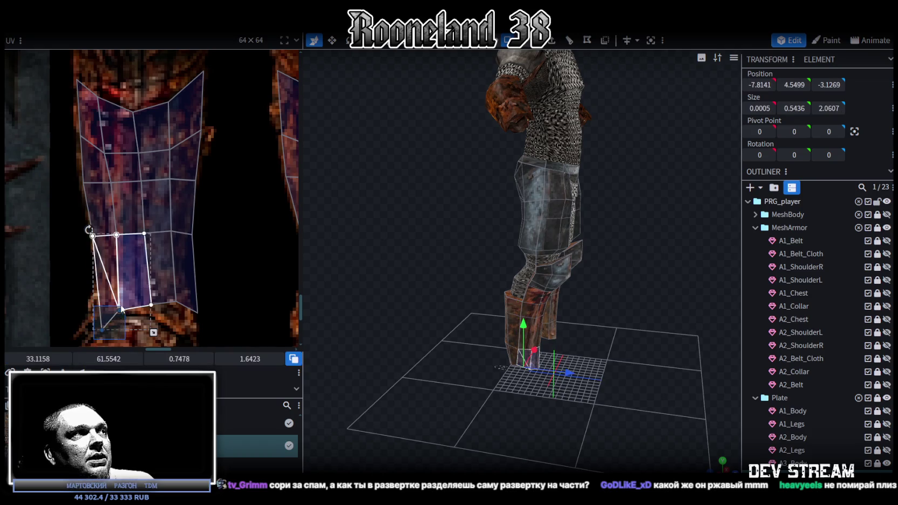
drag(116, 305, 115, 302)
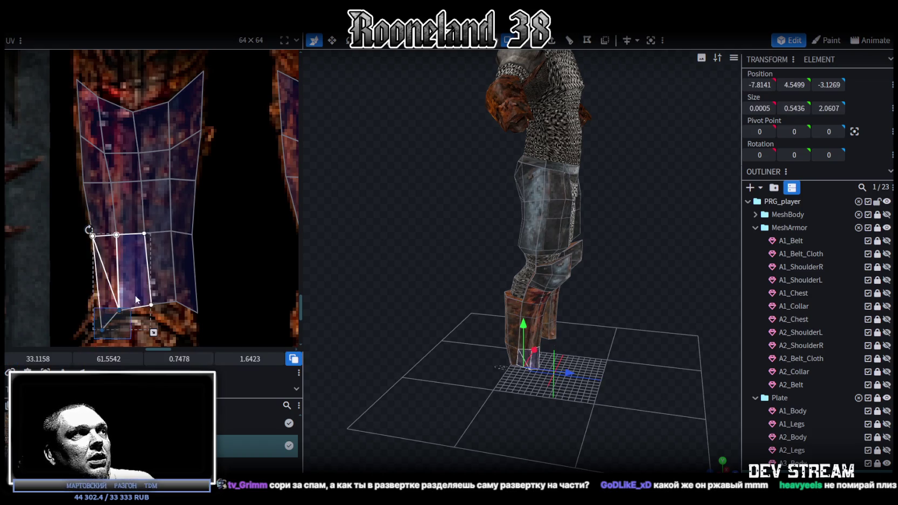
click(97, 323)
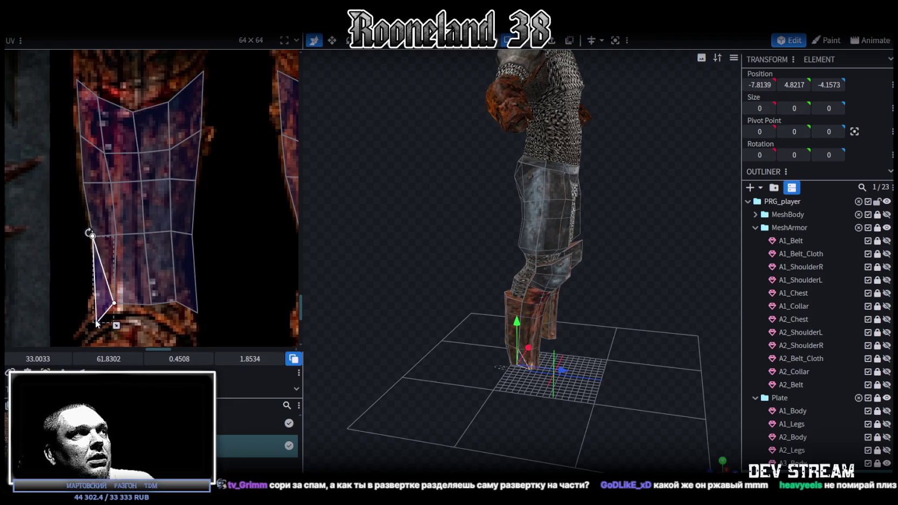
drag(96, 322, 97, 312)
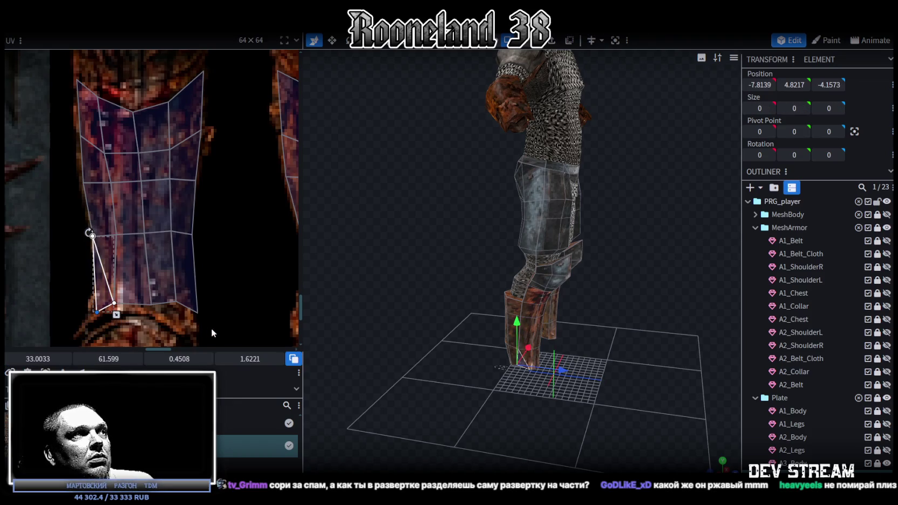
click(164, 286)
shift+click(130, 267)
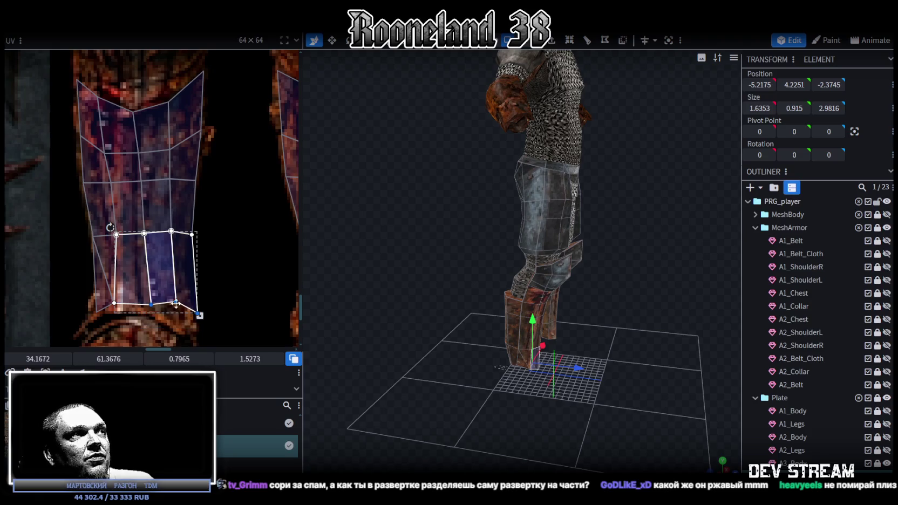
mouse_move(176, 304)
mouse_down()
mouse_move(189, 320)
mouse_move(152, 303)
mouse_move(183, 332)
mouse_up()
- Shift the right-column vertices slightly left, then deselect everything
shift+click(162, 205)
drag(191, 235, 186, 233)
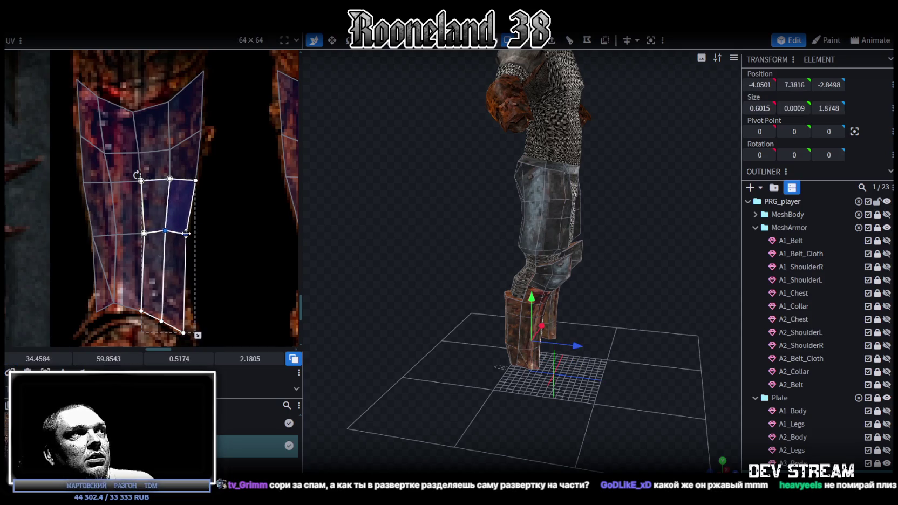
drag(214, 184, 133, 248)
scroll(132, 248, down, 3)
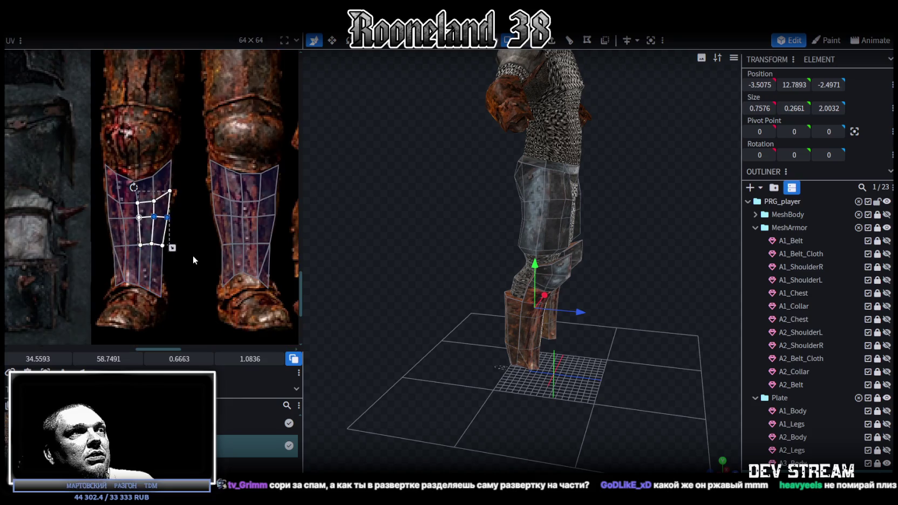
scroll(193, 255, down, 2)
click(465, 323)
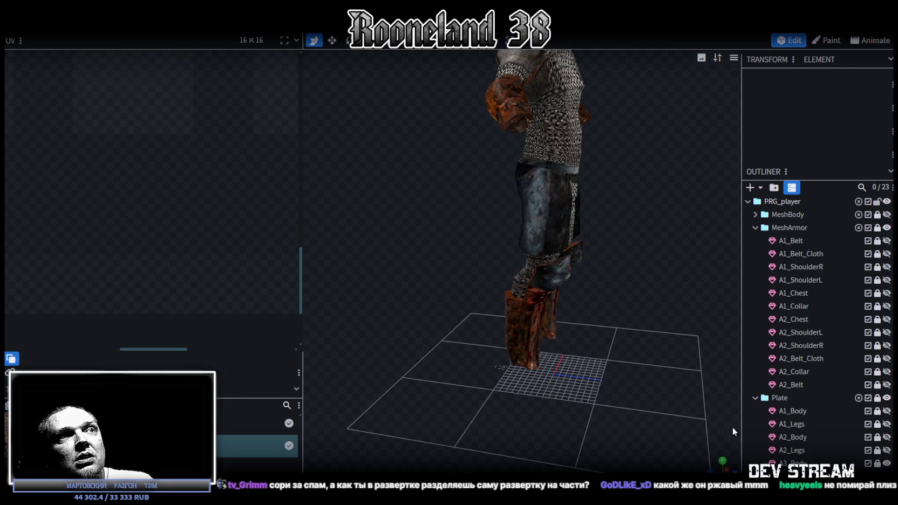
- Select all thigh-plate faces and nudge the thin UV triangle right on the dark steel texture
mouse_move(465, 322)
mouse_down()
mouse_move(406, 322)
mouse_move(587, 306)
mouse_up()
click(591, 277)
click(54, 175)
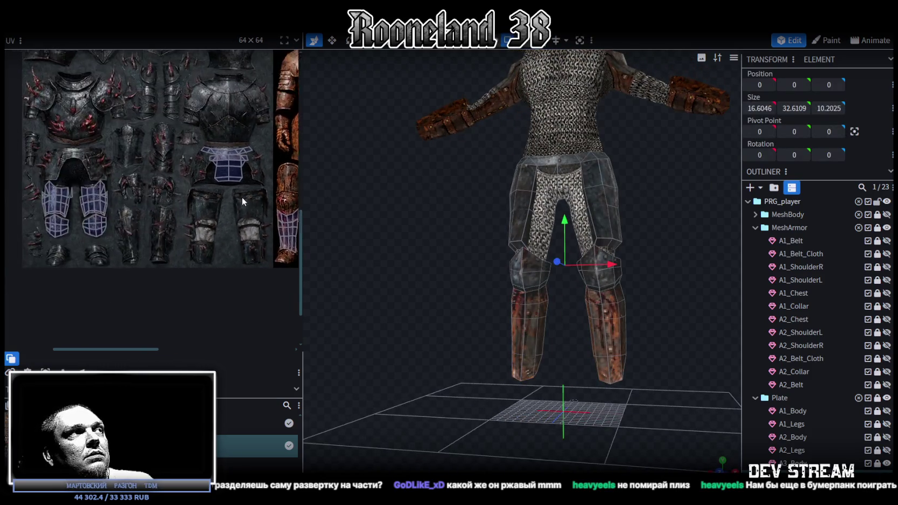
key(ctrl+a)
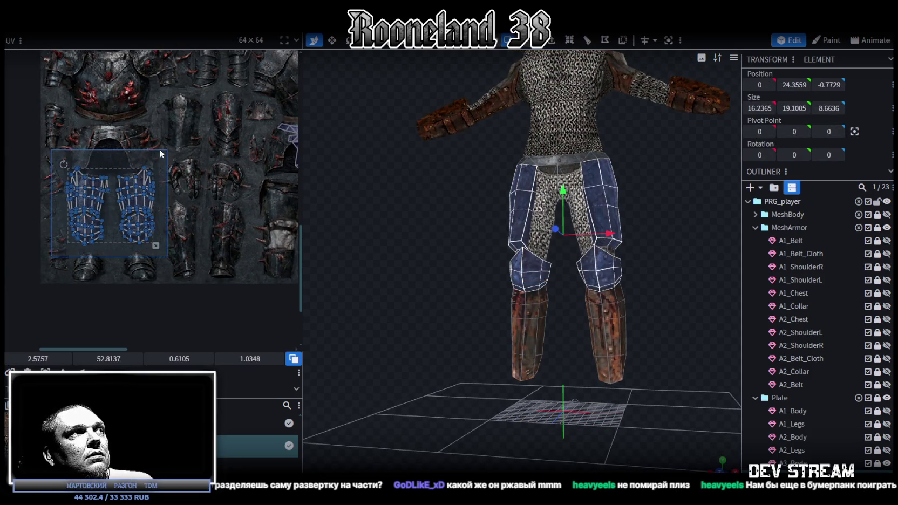
scroll(116, 208, up, 2)
scroll(114, 215, up, 2)
click(108, 226)
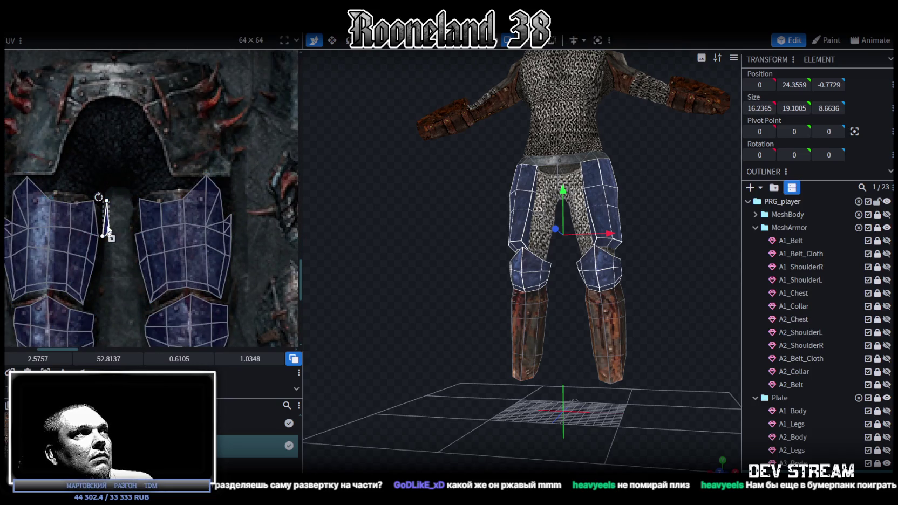
scroll(129, 222, up, 2)
scroll(135, 222, up, 2)
drag(135, 221, 151, 228)
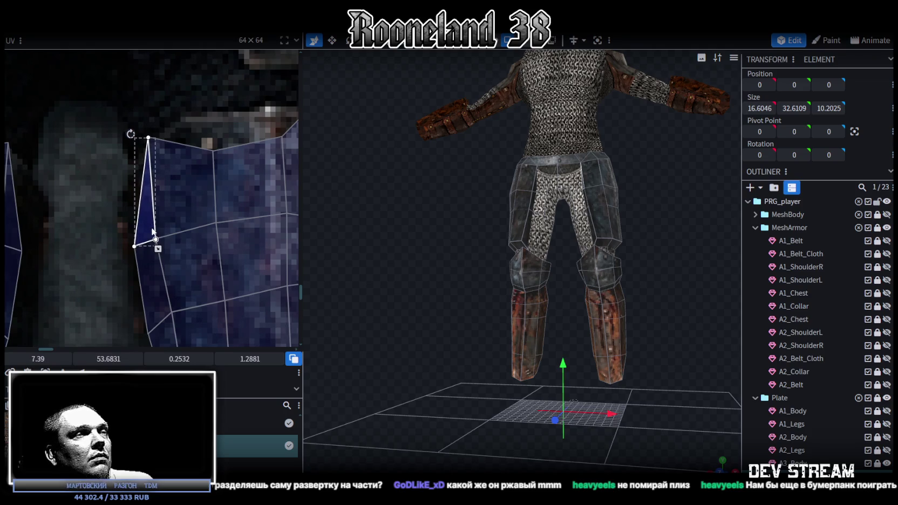
scroll(153, 231, down, 4)
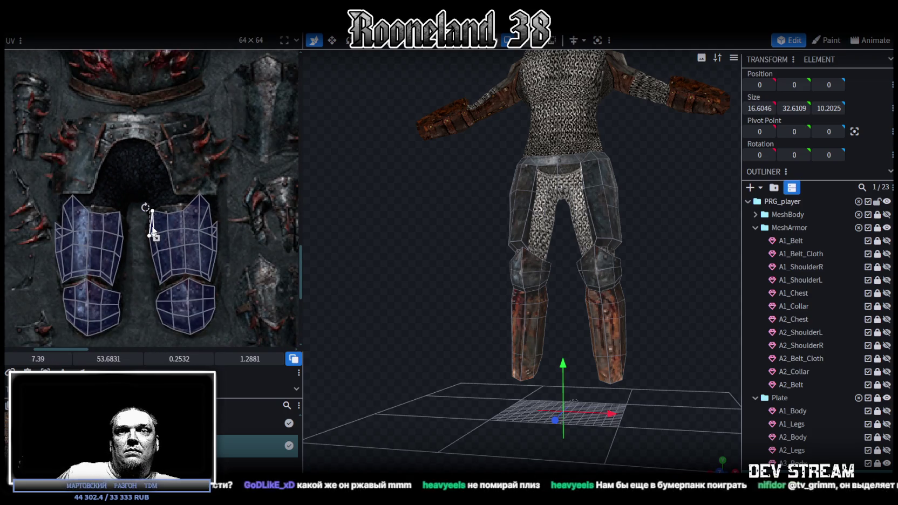
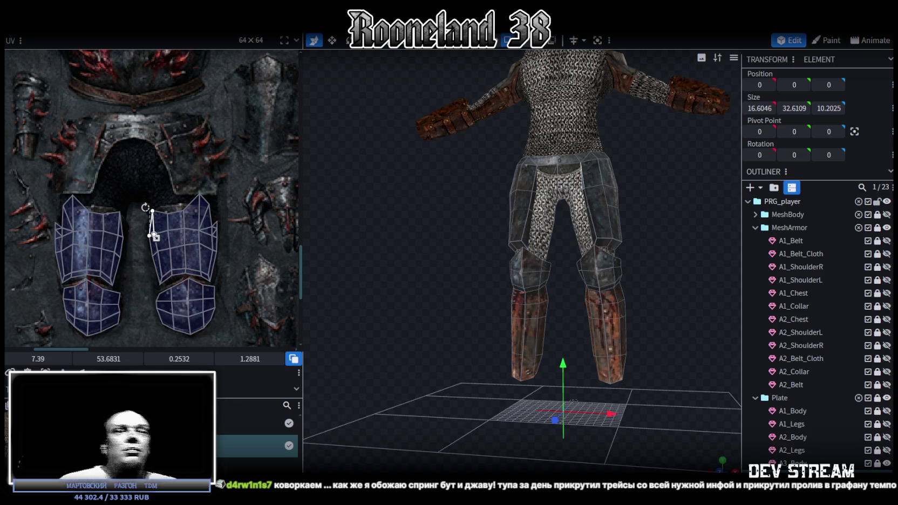
- Select the ring of upper-leg faces on the armored model and view it from the front
middle_drag(702, 286, 589, 289)
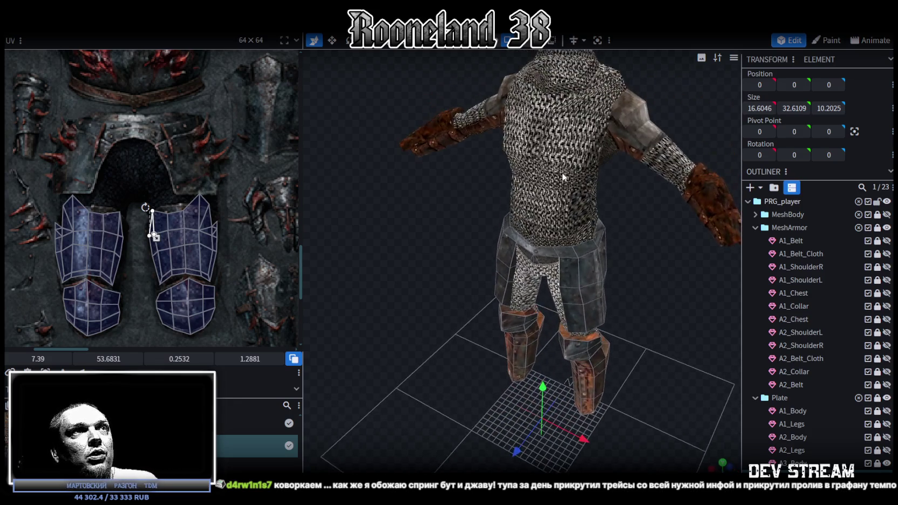
mouse_move(589, 289)
middle_down()
mouse_move(620, 265)
mouse_move(716, 270)
mouse_move(741, 456)
mouse_move(756, 451)
middle_up()
click(488, 214)
shift+click(489, 259)
click(723, 460)
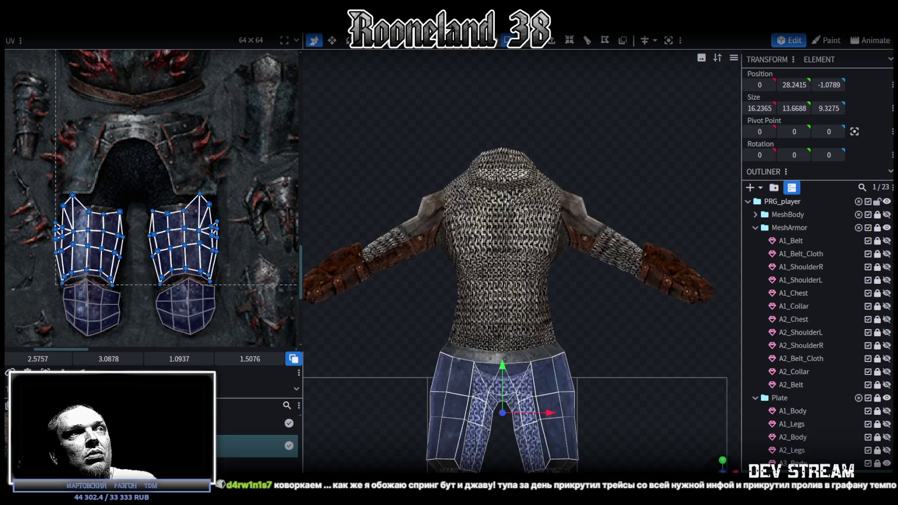
scroll(428, 413, down, 3)
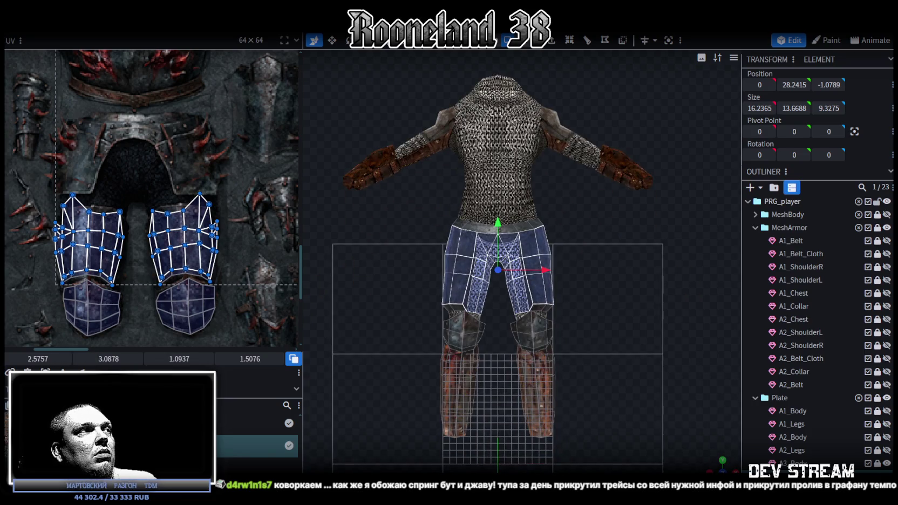
- UV-map the selected leg faces and move their island onto the dark leg armour
click(73, 367)
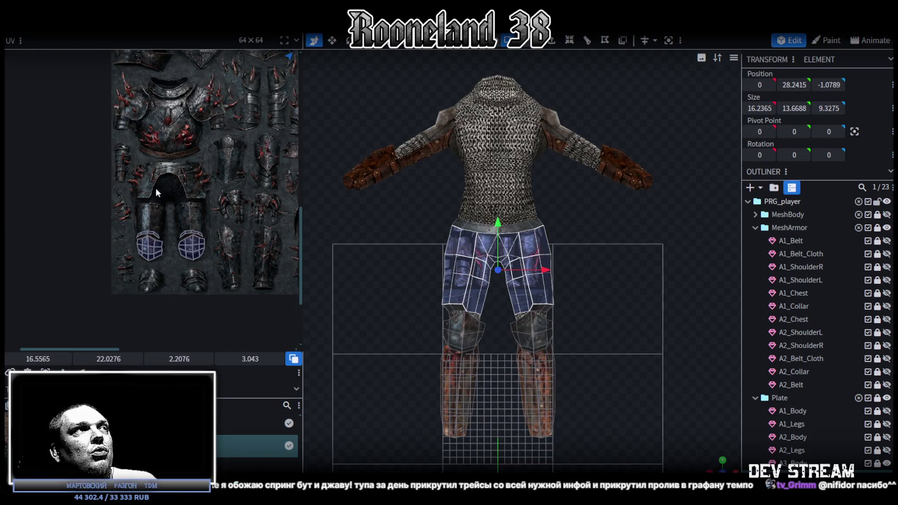
scroll(156, 187, down, 2)
scroll(192, 167, down, 2)
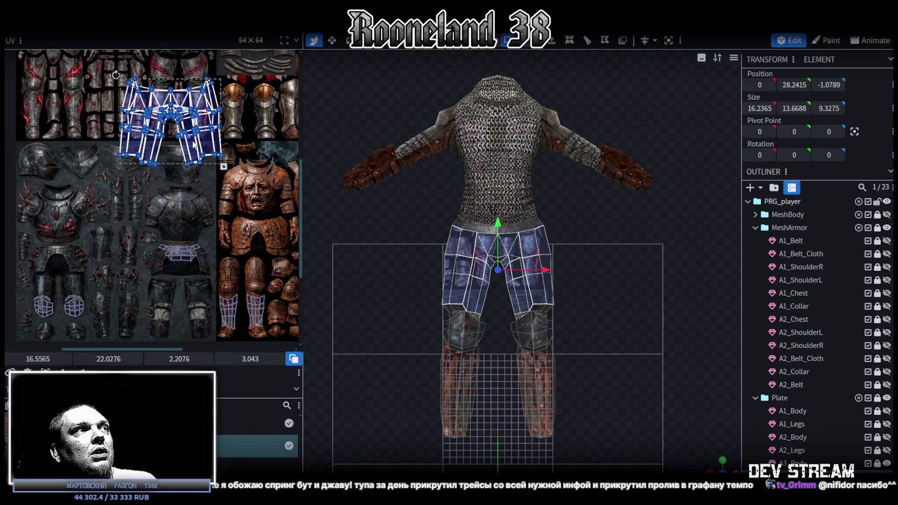
drag(193, 143, 208, 183)
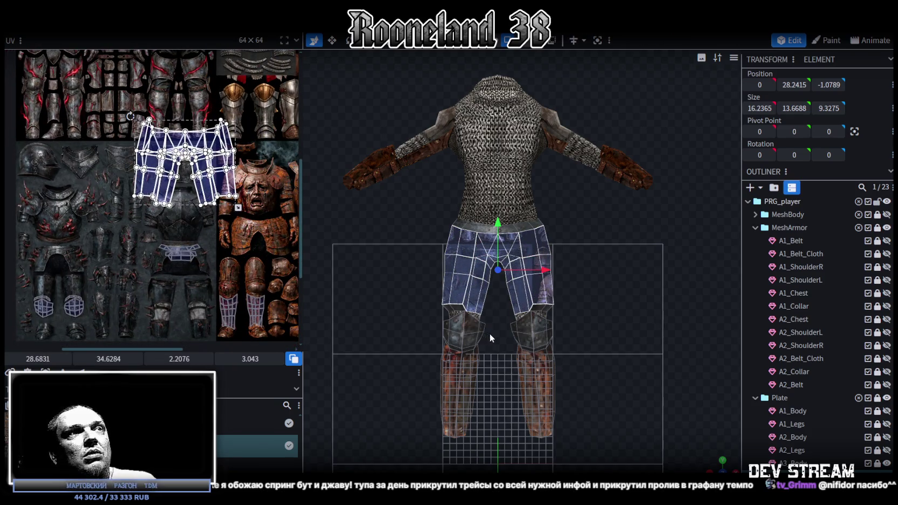
- Select the other leg armour piece, check the plates from several angles, and clear the selection
click(466, 321)
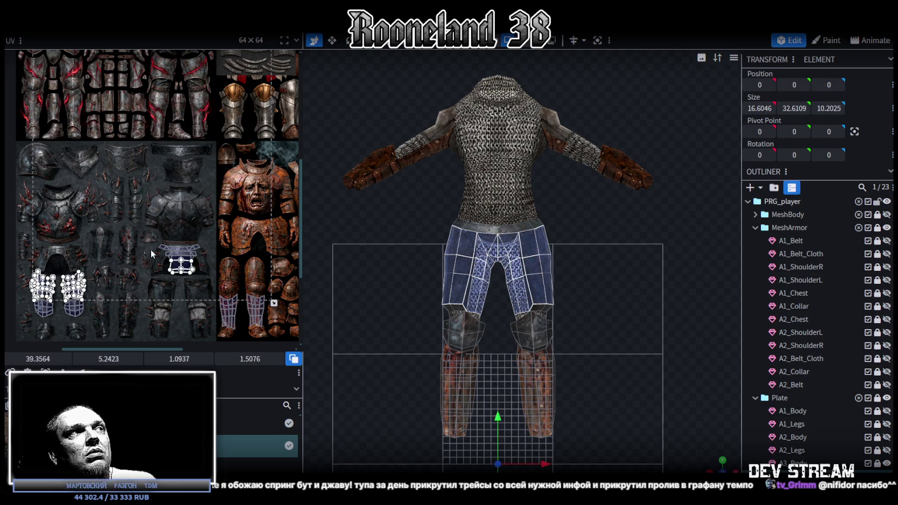
scroll(259, 253, down, 1)
drag(695, 458, 505, 215)
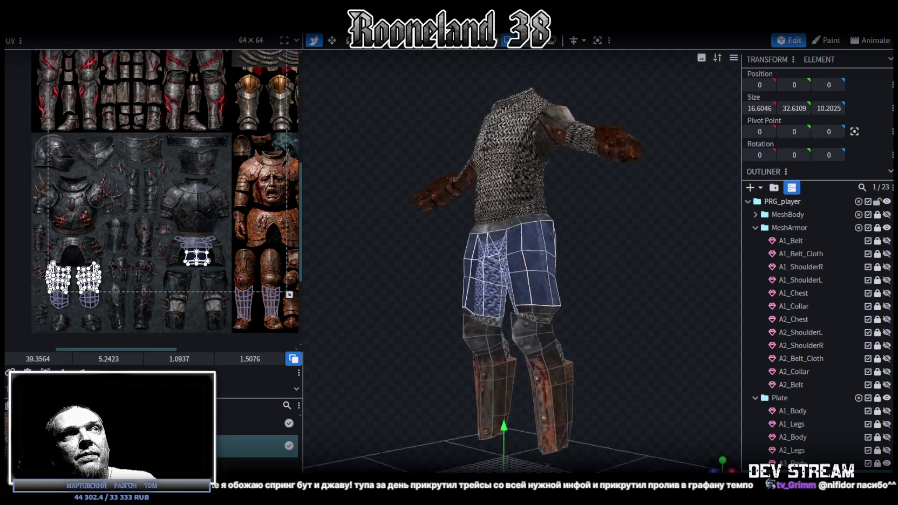
drag(549, 276, 407, 271)
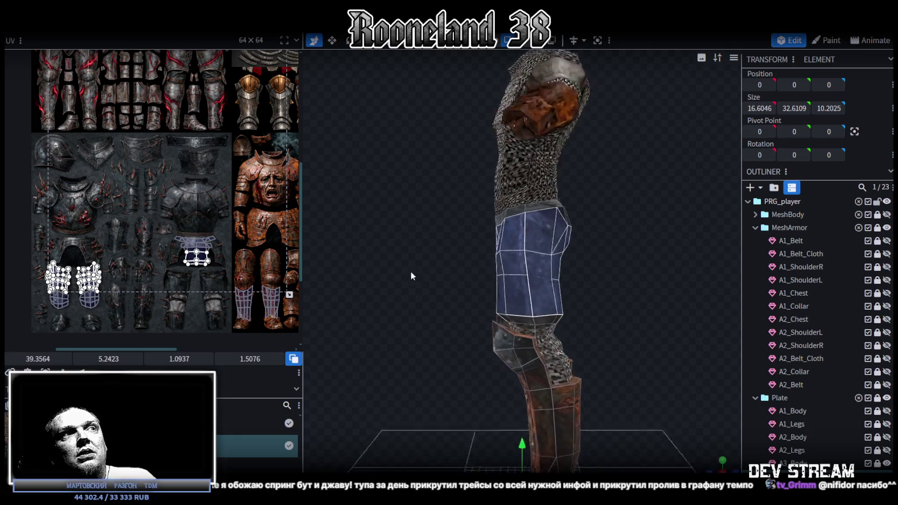
scroll(452, 281, up, 3)
mouse_move(546, 283)
mouse_down()
mouse_move(653, 267)
mouse_move(669, 276)
mouse_move(551, 266)
mouse_move(536, 250)
mouse_move(543, 265)
mouse_up()
scroll(536, 250, up, 3)
click(532, 245)
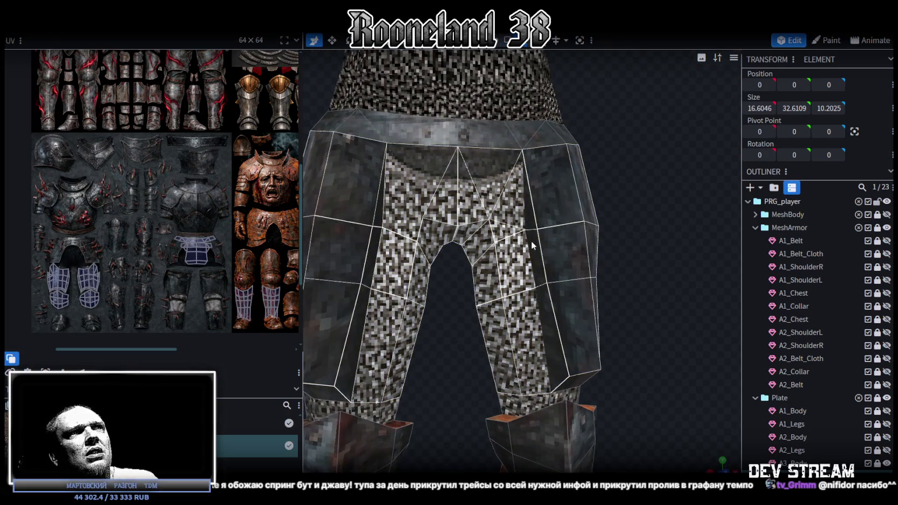
- Spread the selected thigh-plate top vertices slightly wider
click(523, 248)
key(v)
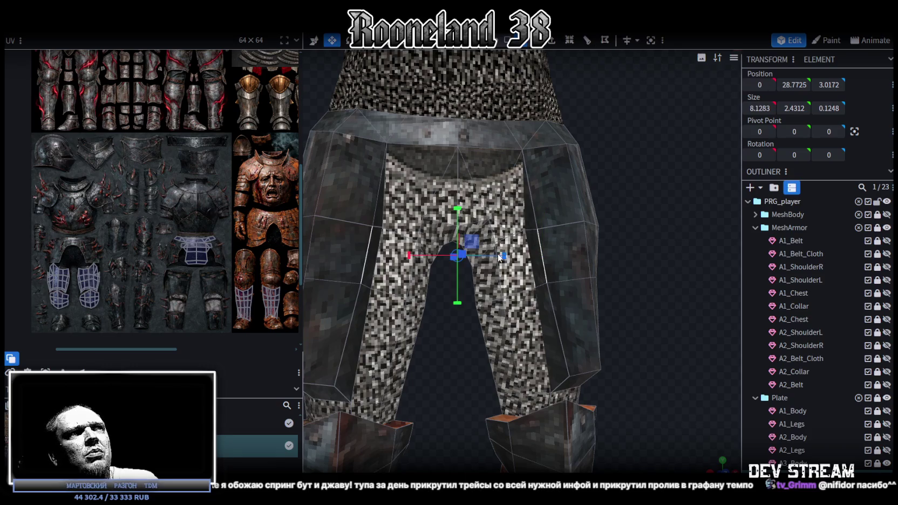
drag(443, 257, 511, 258)
drag(642, 259, 630, 240)
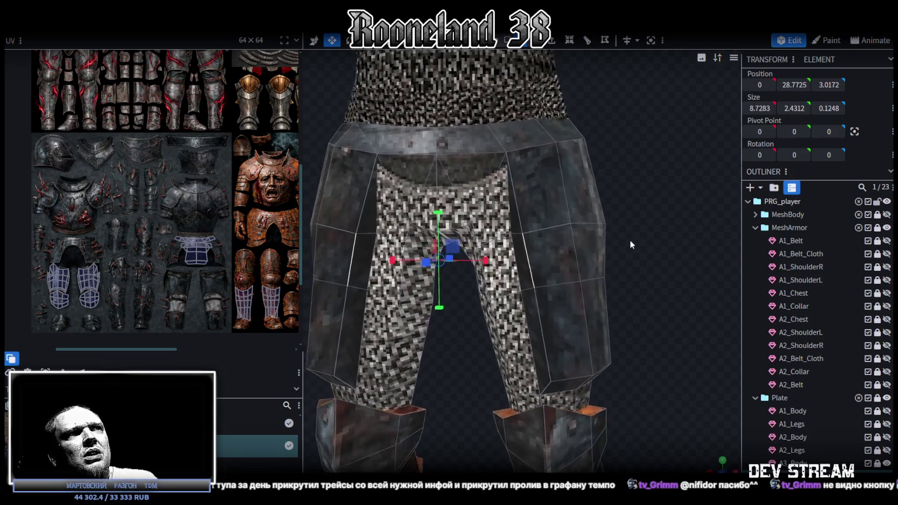
- Raise the matching top vertices on the left and right thigh plates slightly
click(524, 232)
shift+click(356, 234)
key(v)
drag(437, 180, 437, 173)
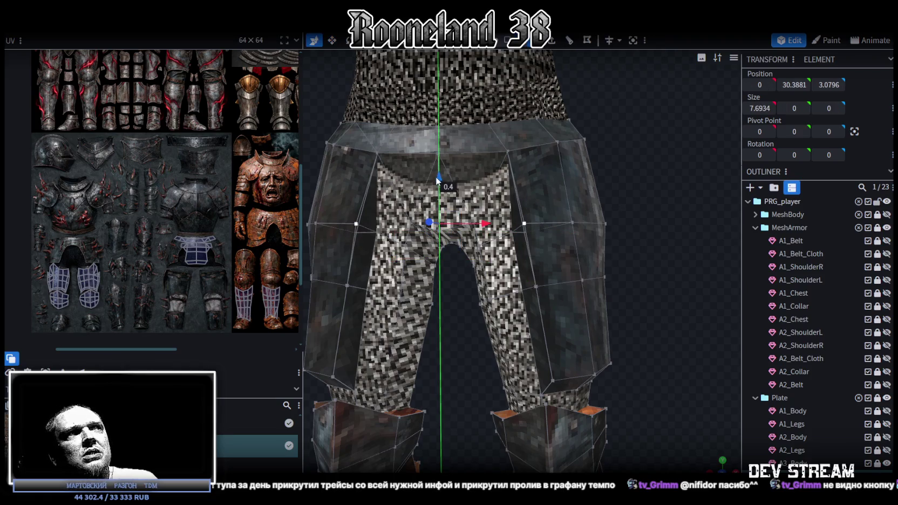
scroll(582, 245, down, 1)
- Pull the mirrored thigh-plate vertices on both legs slightly backward
mouse_move(665, 273)
mouse_down()
mouse_move(611, 245)
mouse_move(596, 290)
mouse_move(491, 236)
mouse_up()
click(488, 242)
mouse_move(335, 205)
mouse_down()
mouse_move(447, 211)
mouse_move(467, 309)
mouse_up()
shift+click(467, 310)
drag(573, 280, 567, 278)
- From the front view, widen the thigh plates along X from 11.9487 to 12.3487
key(KP_1)
key(s)
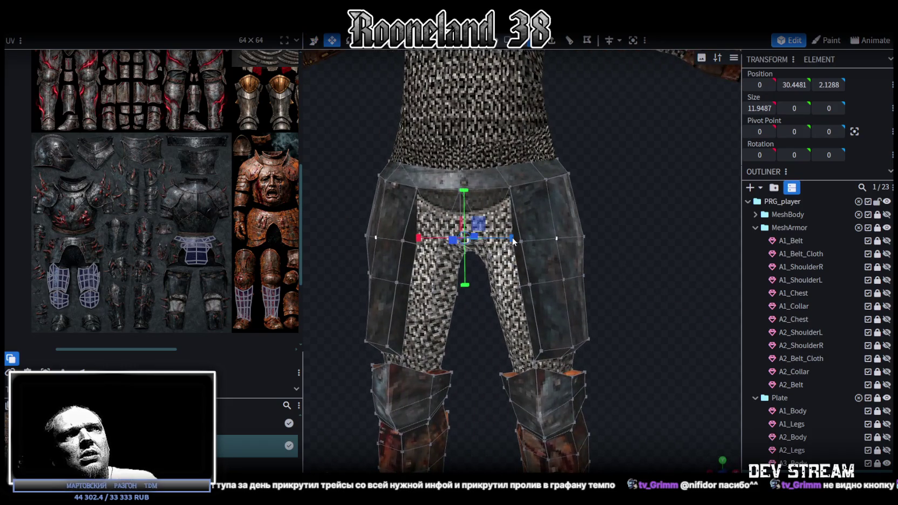
drag(514, 241, 513, 241)
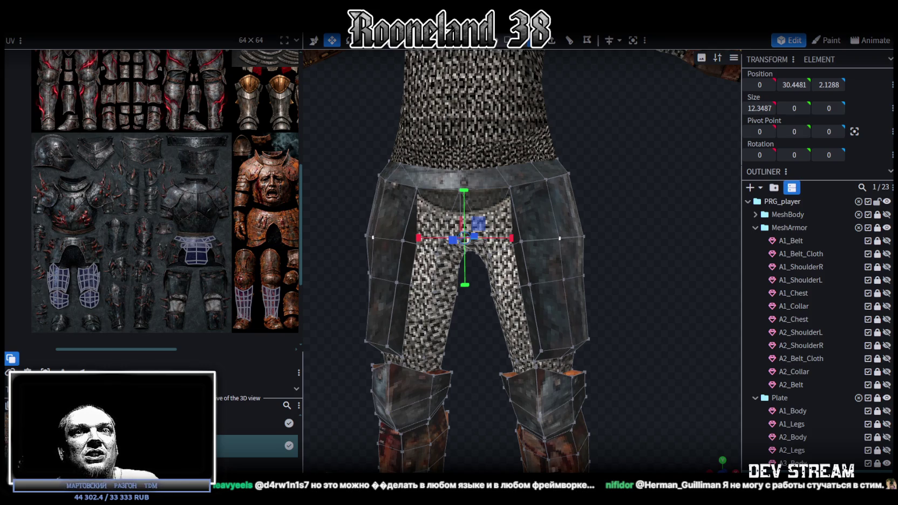
scroll(292, 270, down, 3)
scroll(602, 270, down, 3)
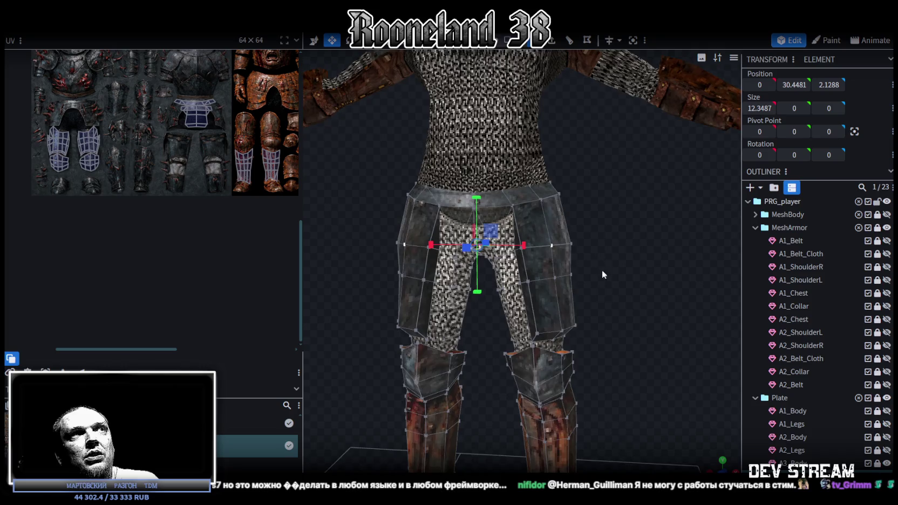
mouse_move(587, 270)
mouse_down()
mouse_move(568, 285)
mouse_move(507, 290)
mouse_move(595, 279)
mouse_up()
scroll(595, 278, up, 2)
key(KP_1)
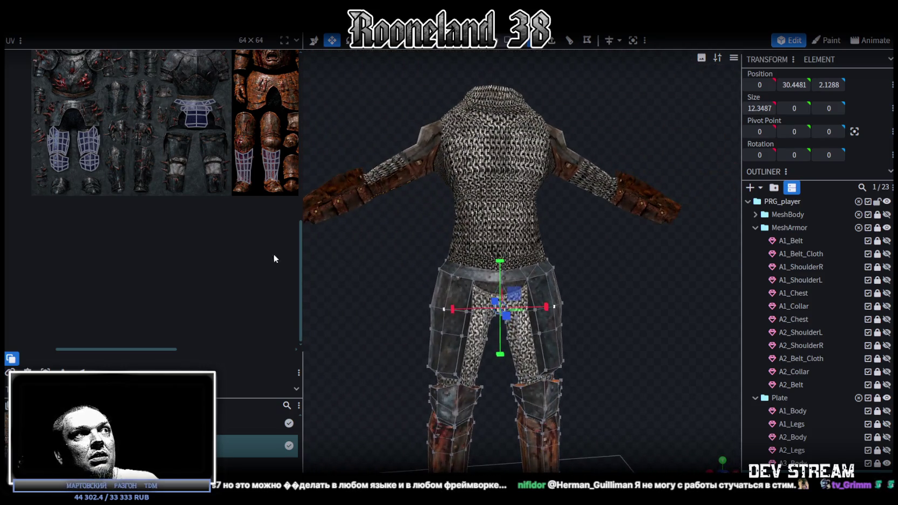
drag(305, 258, 280, 254)
scroll(188, 222, down, 3)
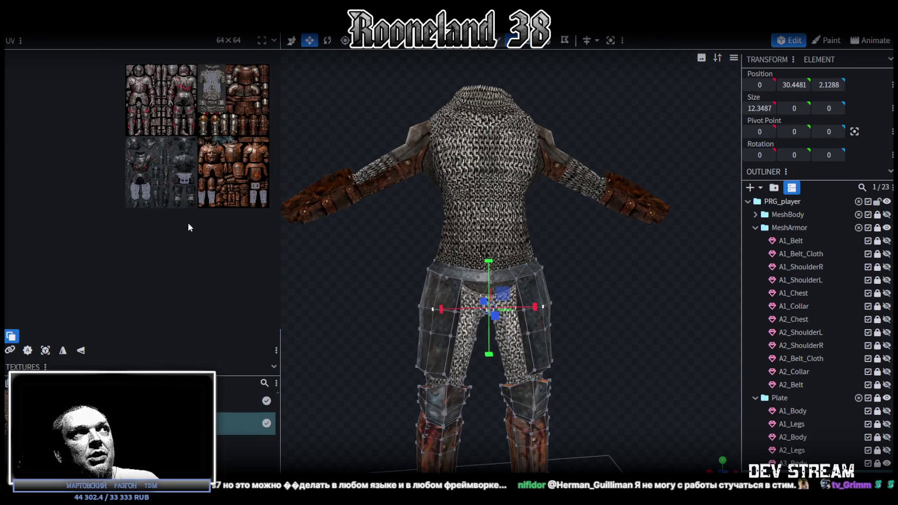
scroll(110, 234, up, 3)
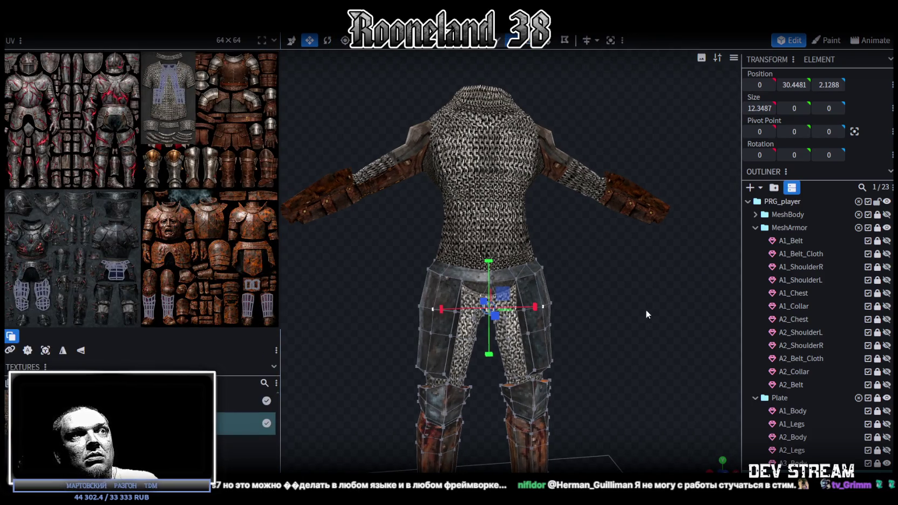
drag(648, 312, 616, 309)
scroll(797, 387, down, 3)
drag(620, 338, 607, 337)
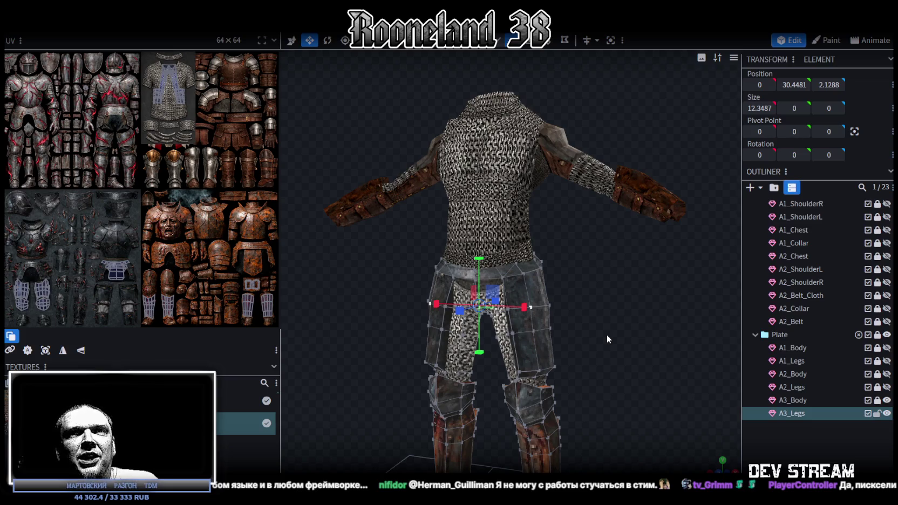
drag(607, 335, 635, 337)
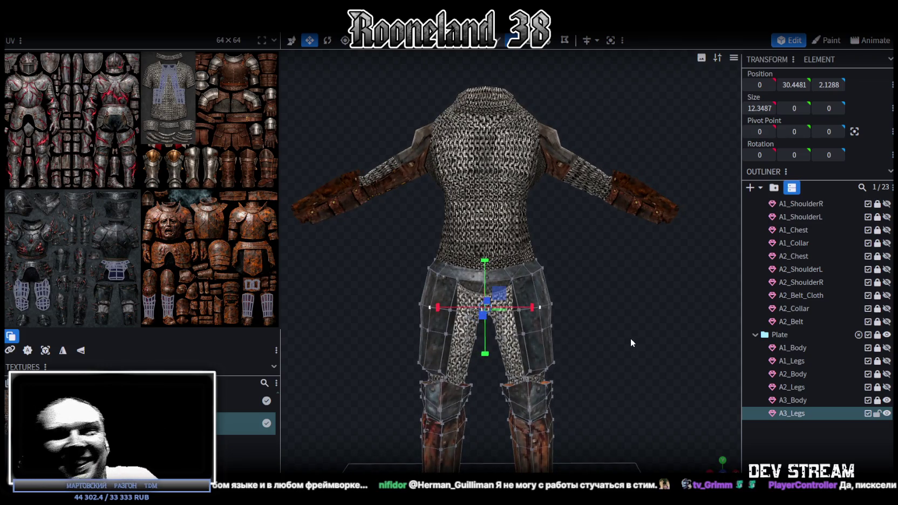
scroll(595, 295, up, 1)
scroll(556, 293, up, 1)
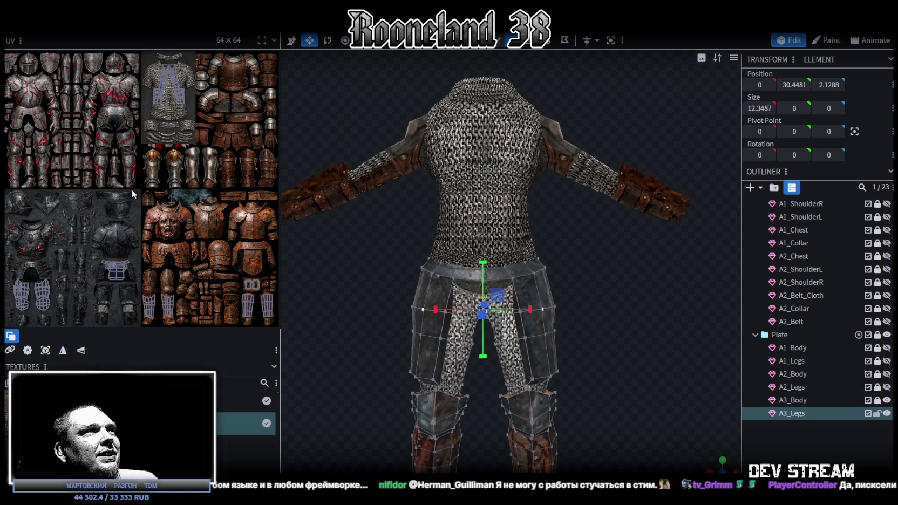
scroll(134, 193, down, 2)
scroll(103, 183, up, 4)
click(151, 144)
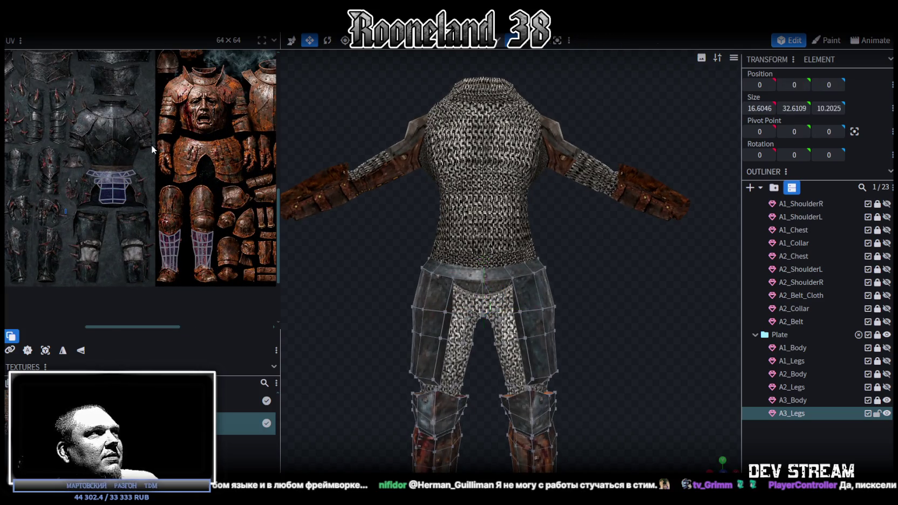
- Select the whole belt plate and the lower vertices of its UV island
key(ctrl+a)
scroll(567, 257, down, 1)
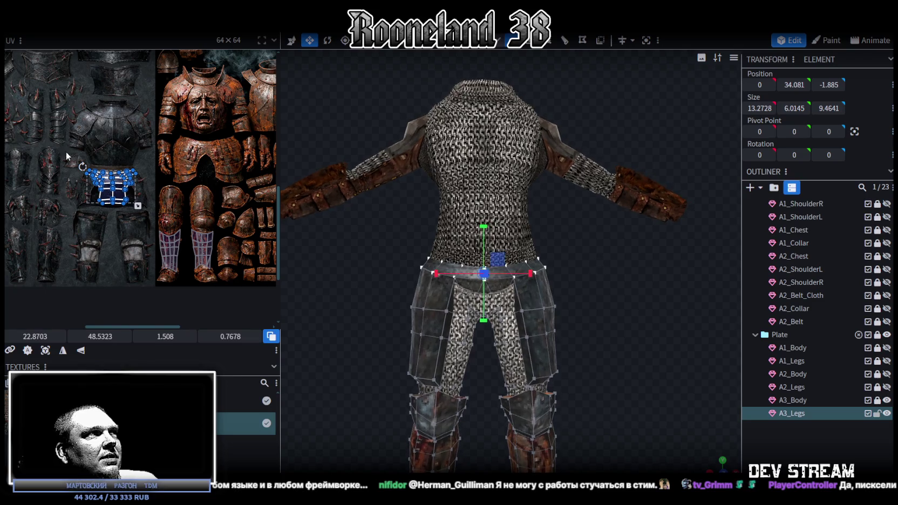
scroll(66, 152, up, 2)
scroll(69, 221, up, 2)
drag(47, 171, 143, 253)
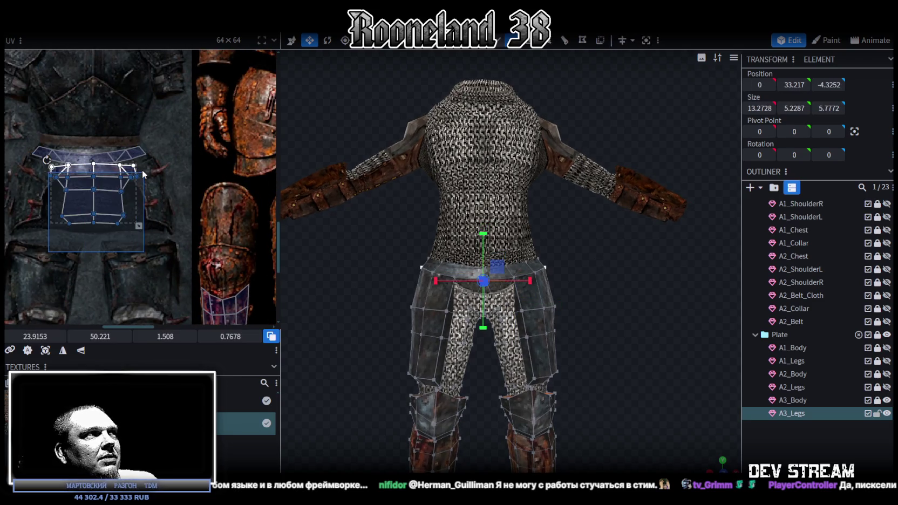
scroll(141, 186, down, 2)
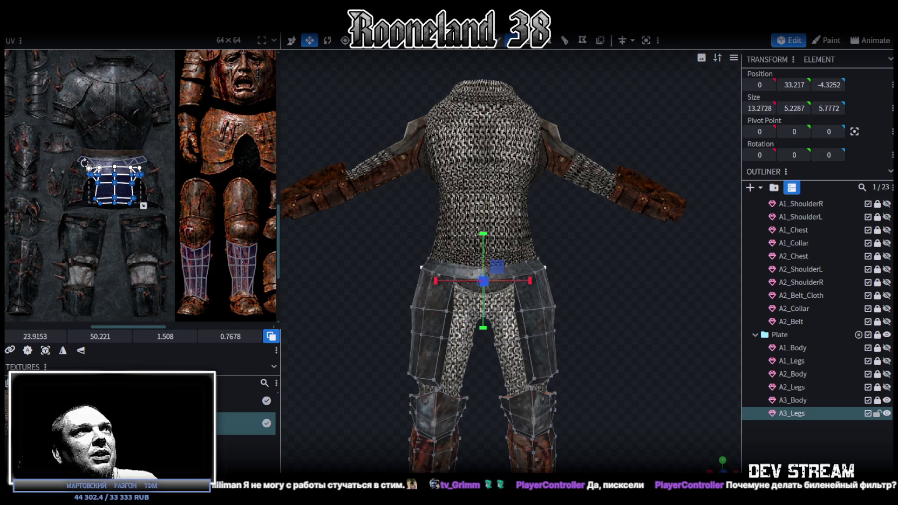
key(ctrl+z)
key(ctrl+y)
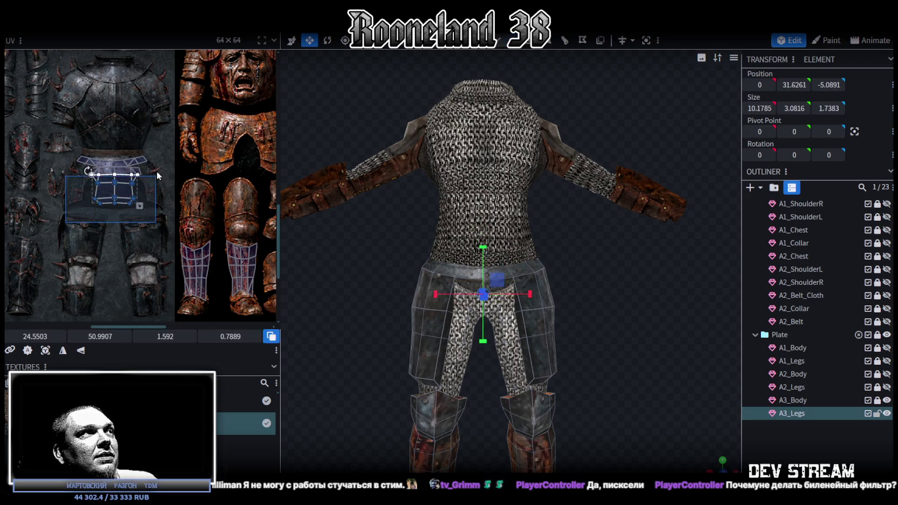
- Move the belt's UV island from the dark steel onto the rusty armour region
drag(508, 269, 318, 265)
scroll(58, 202, down, 3)
scroll(58, 202, up, 2)
mouse_move(42, 208)
mouse_down()
mouse_move(220, 188)
mouse_move(226, 200)
mouse_up()
scroll(219, 189, up, 2)
scroll(219, 189, up, 2)
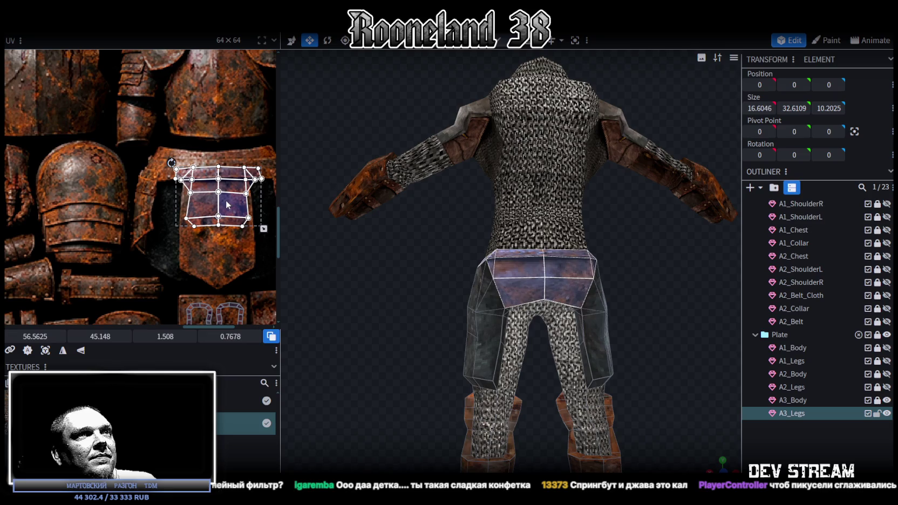
- Try stretching and raising the belt UV island, then undo both changes
scroll(208, 228, up, 1)
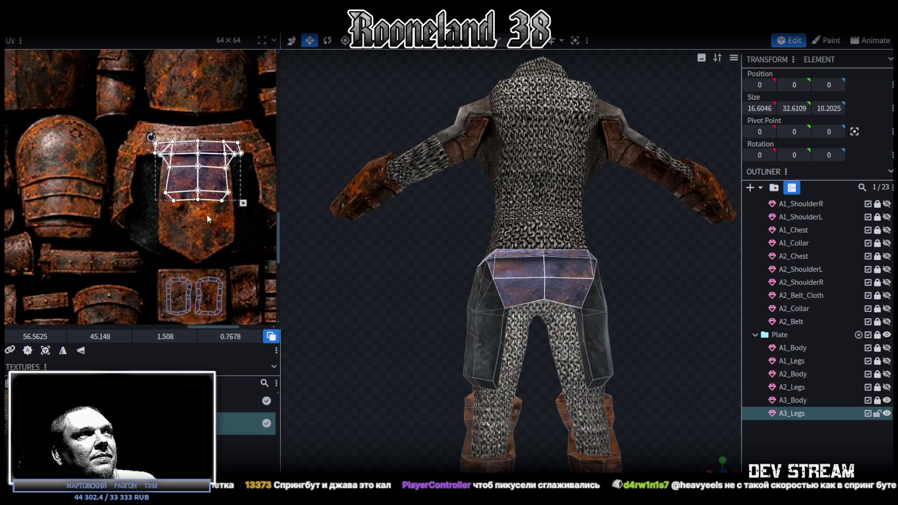
drag(241, 205, 240, 242)
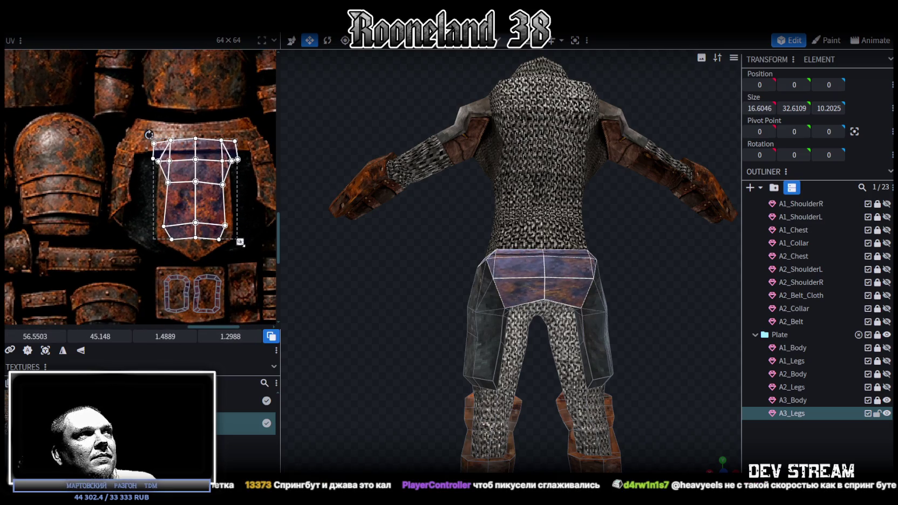
drag(207, 208, 207, 197)
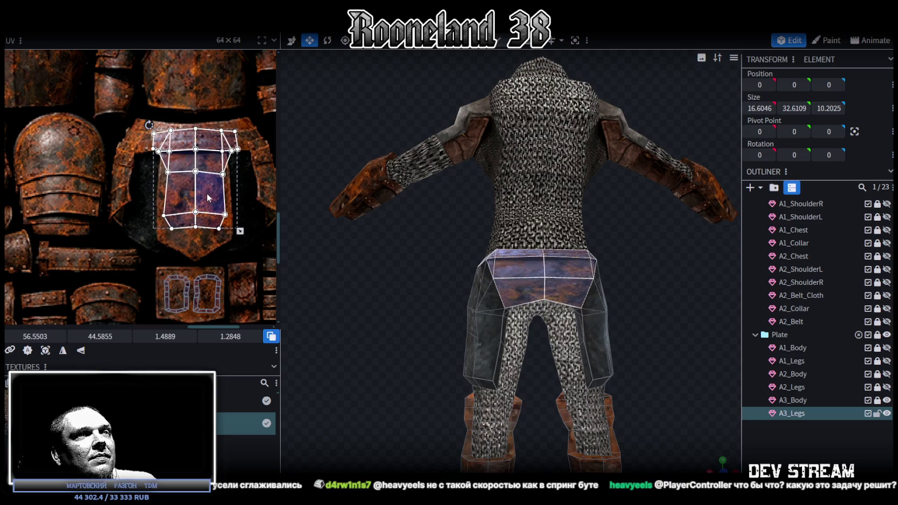
key(ctrl+z)
key(ctrl+z)
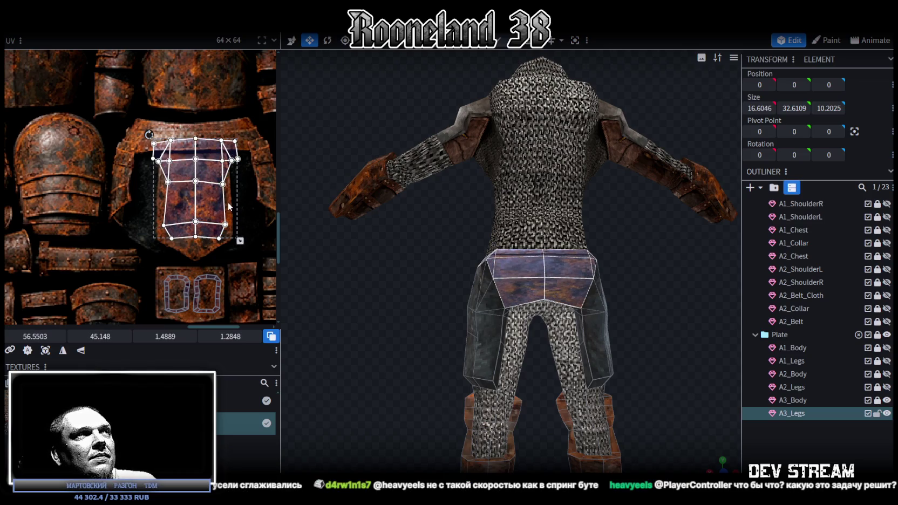
key(ctrl+z)
scroll(225, 198, down, 1)
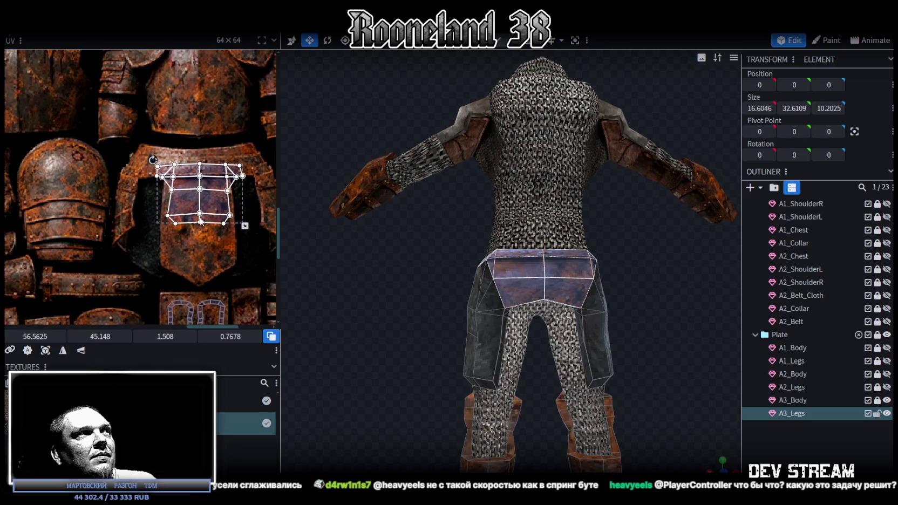
scroll(225, 200, down, 1)
scroll(227, 204, down, 1)
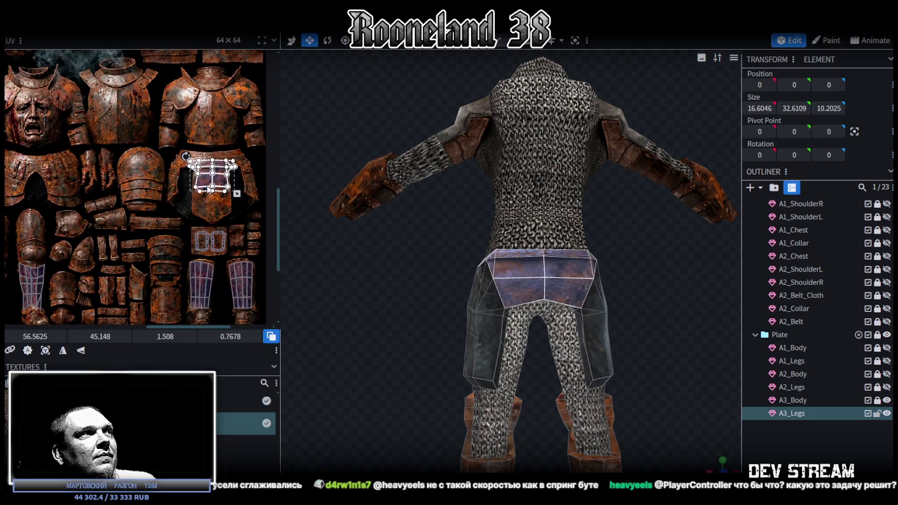
scroll(210, 190, up, 2)
- Shift and enlarge the belt UV island over the rusty belt piece on the atlas
drag(219, 181, 217, 182)
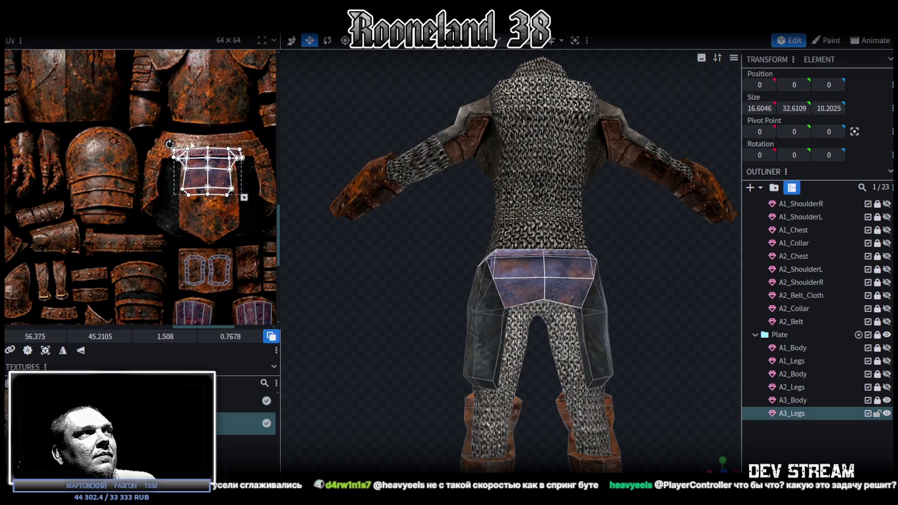
scroll(159, 132, up, 1)
scroll(186, 137, down, 2)
scroll(185, 137, down, 1)
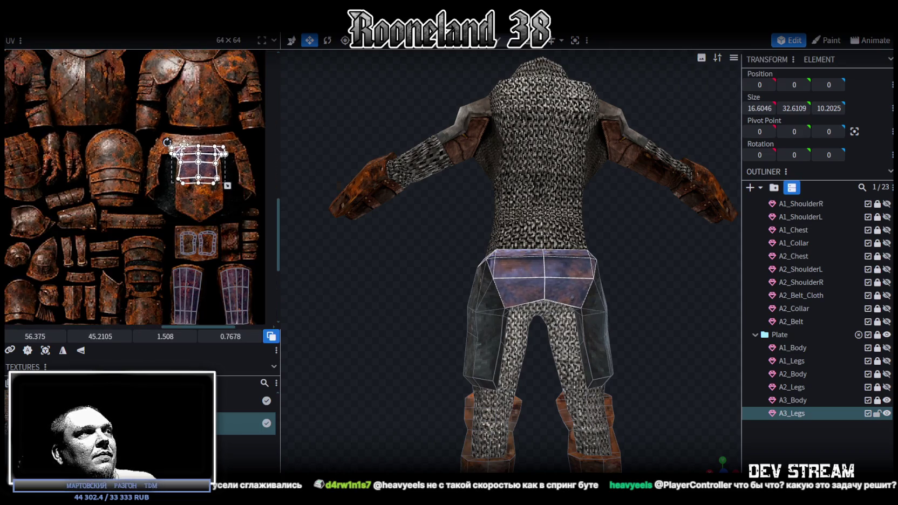
scroll(186, 137, down, 1)
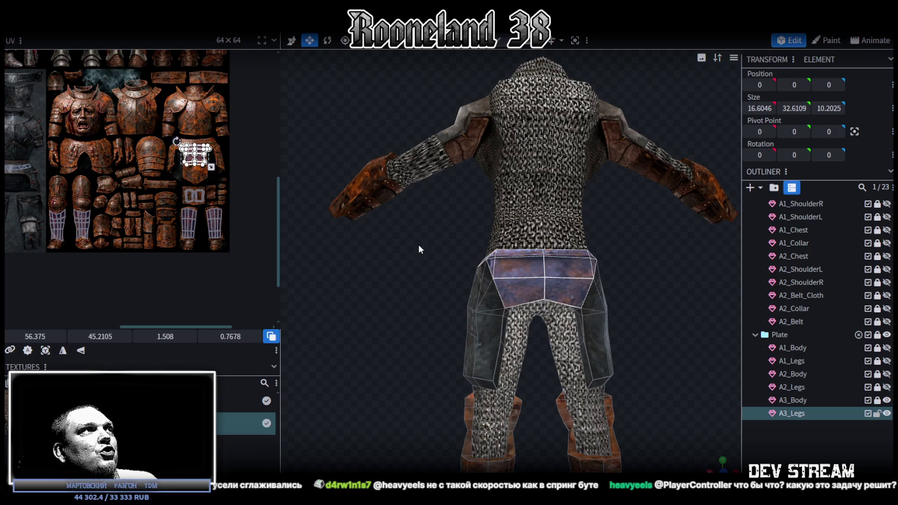
scroll(218, 201, up, 1)
scroll(204, 208, up, 1)
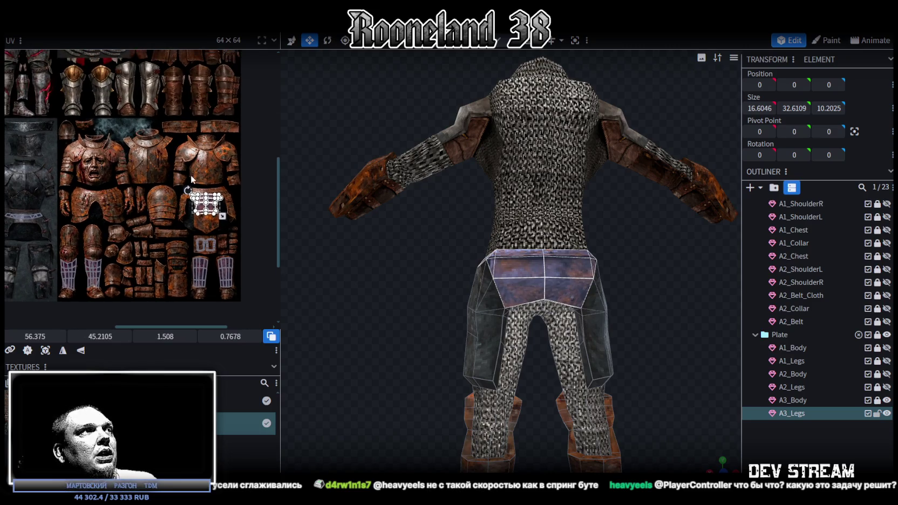
scroll(191, 175, up, 1)
scroll(210, 198, up, 1)
scroll(215, 205, down, 1)
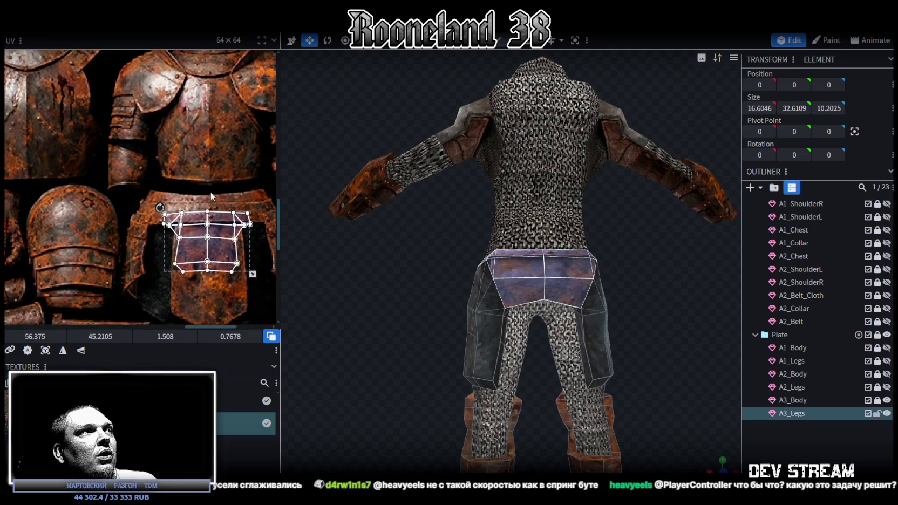
scroll(223, 206, down, 1)
scroll(230, 207, down, 1)
scroll(238, 208, down, 1)
scroll(232, 208, up, 1)
scroll(224, 207, up, 1)
scroll(215, 206, up, 1)
scroll(205, 205, up, 1)
scroll(204, 206, up, 2)
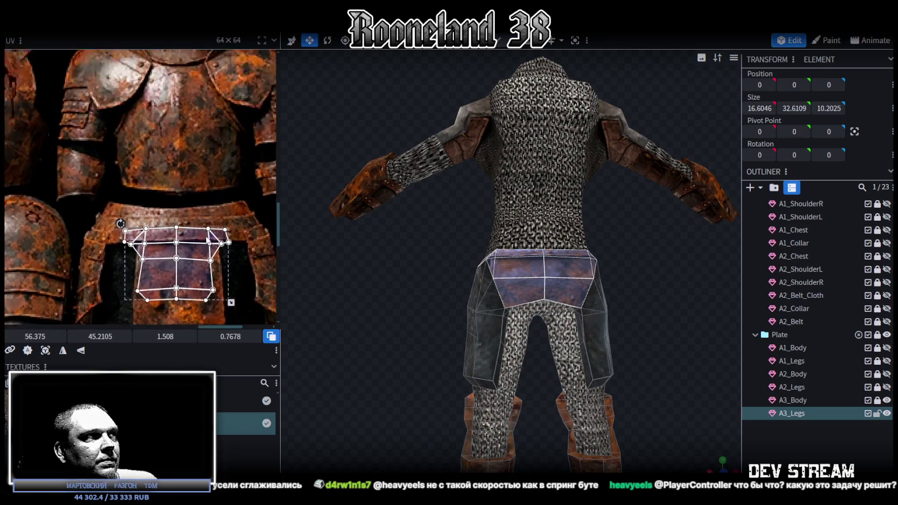
scroll(204, 208, up, 1)
mouse_move(185, 301)
mouse_down()
mouse_move(200, 291)
mouse_move(168, 282)
mouse_up()
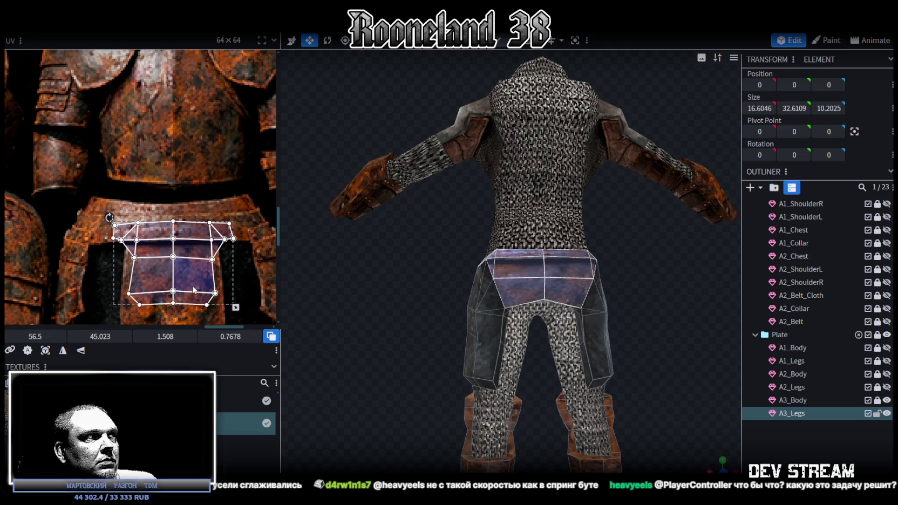
middle_drag(212, 259, 201, 245)
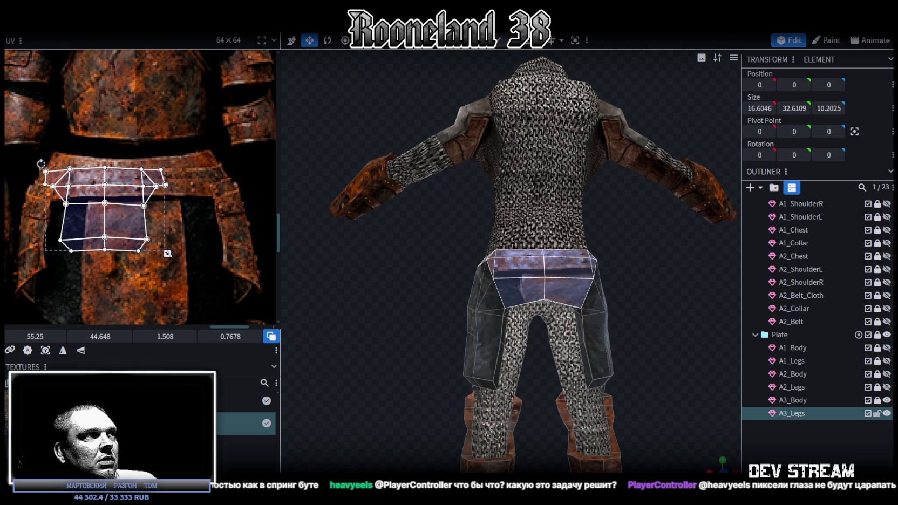
drag(168, 253, 227, 285)
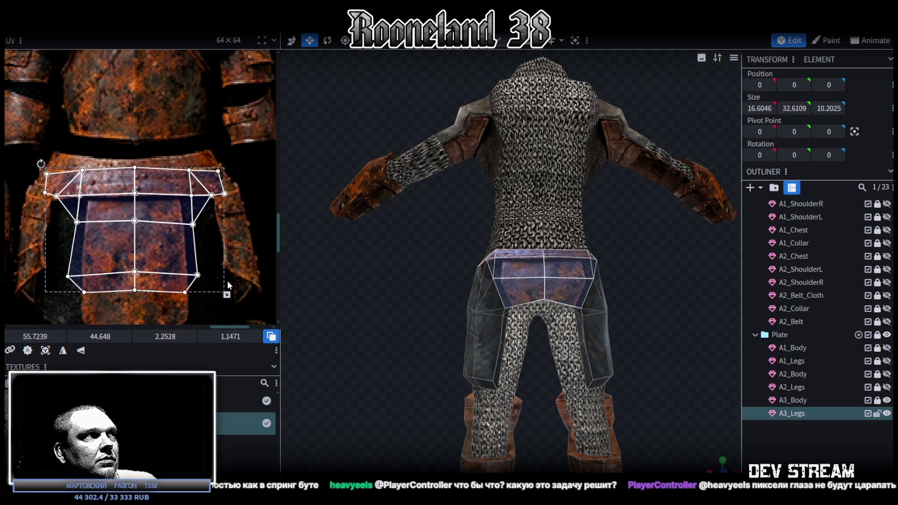
drag(164, 245, 163, 248)
- Inspect the belt, then reselect A3_Legs and a single leg plate face
click(819, 460)
mouse_move(662, 292)
mouse_down()
mouse_move(607, 232)
mouse_move(610, 283)
mouse_up()
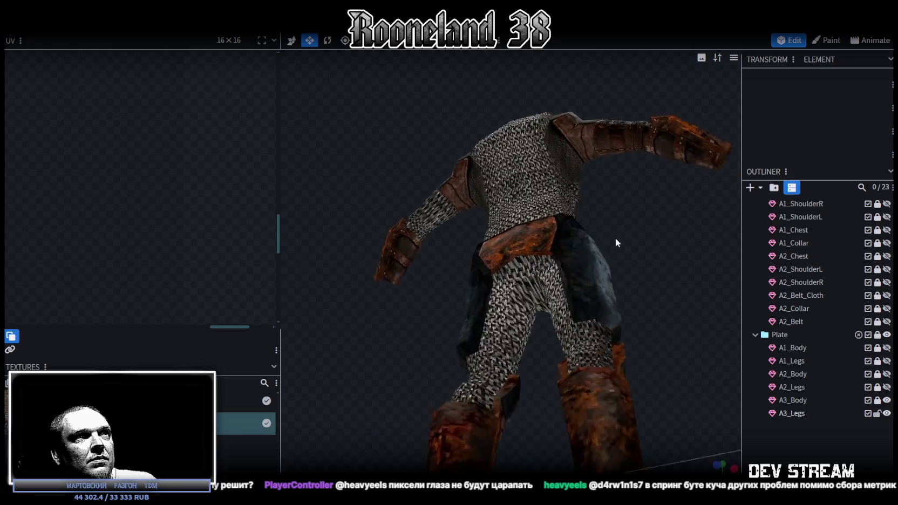
click(529, 303)
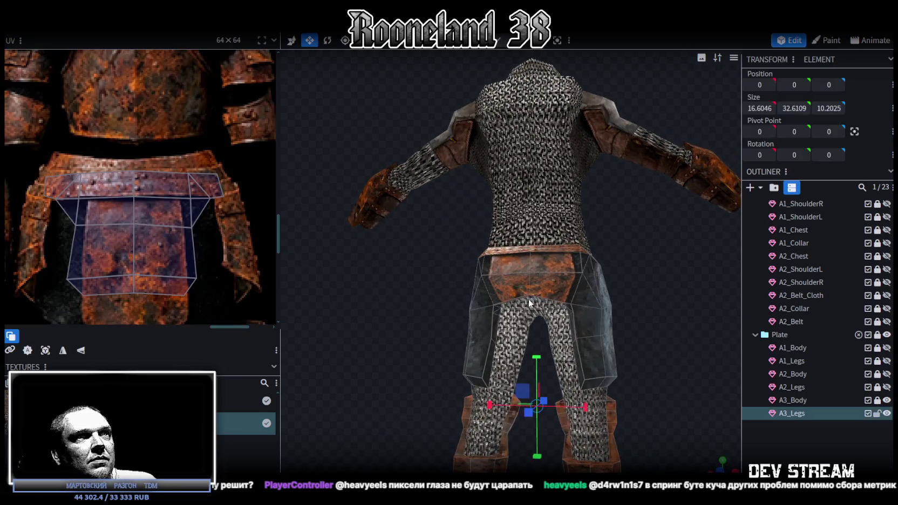
click(592, 301)
drag(593, 300, 590, 288)
scroll(198, 251, down, 2)
scroll(70, 232, down, 2)
scroll(132, 229, down, 2)
scroll(131, 229, down, 2)
scroll(124, 217, down, 1)
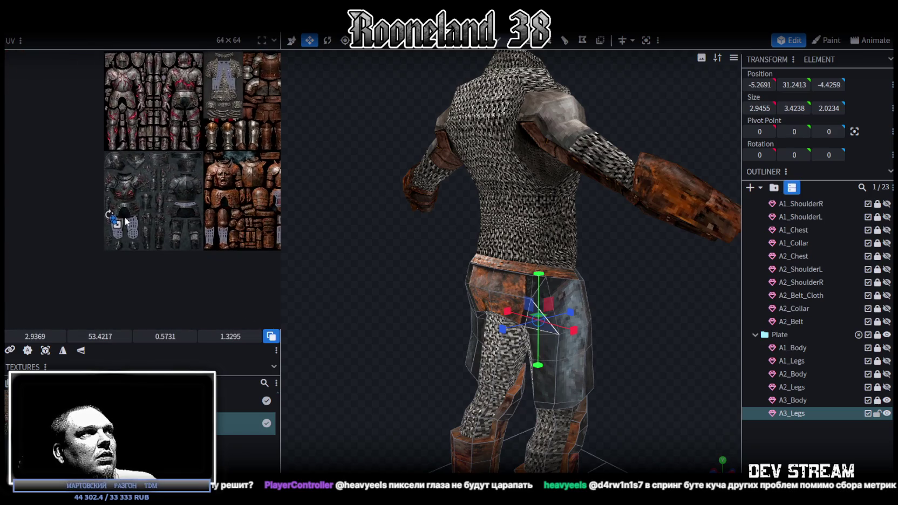
scroll(125, 217, up, 3)
scroll(100, 195, up, 2)
- Select all leg plate UV faces and place them onto the rusty leg plates
drag(20, 178, 209, 262)
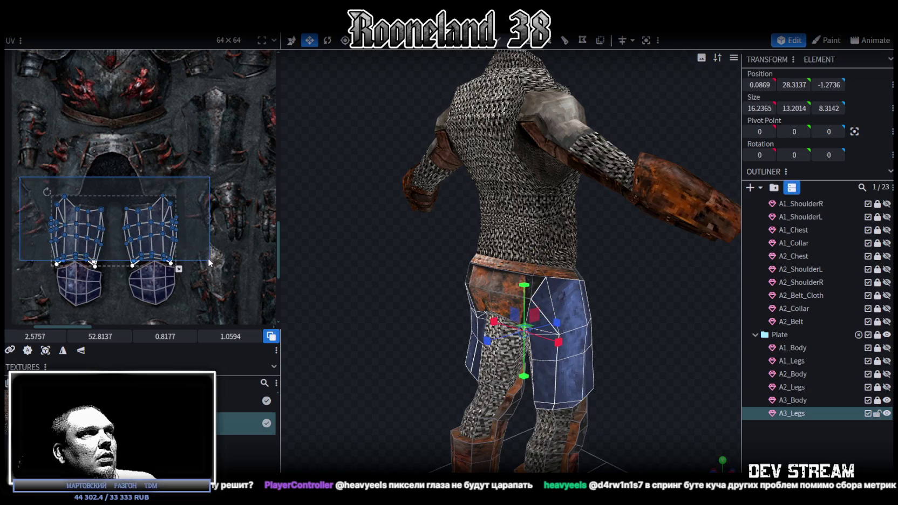
drag(208, 258, 208, 254)
scroll(230, 238, down, 2)
scroll(230, 238, down, 2)
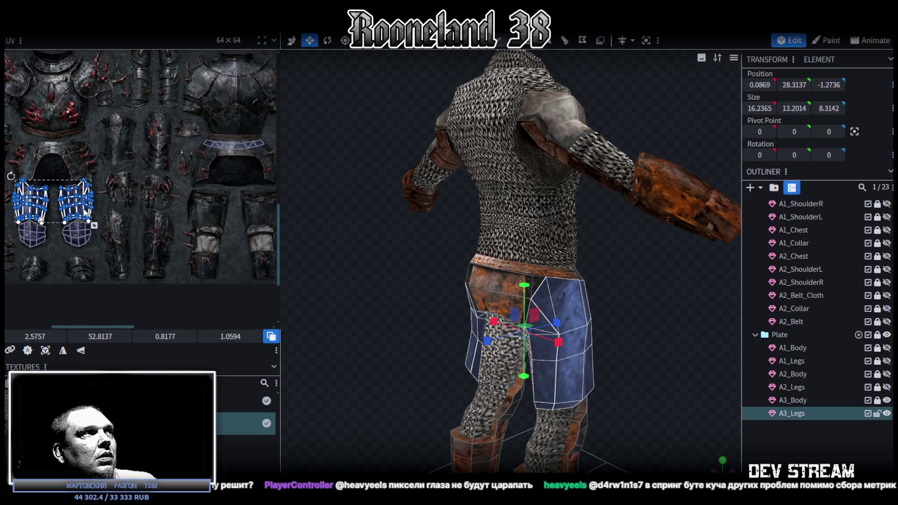
drag(79, 214, 234, 226)
middle_drag(249, 258, 31, 256)
scroll(121, 233, right, 1)
scroll(115, 231, down, 1)
scroll(120, 233, left, 3)
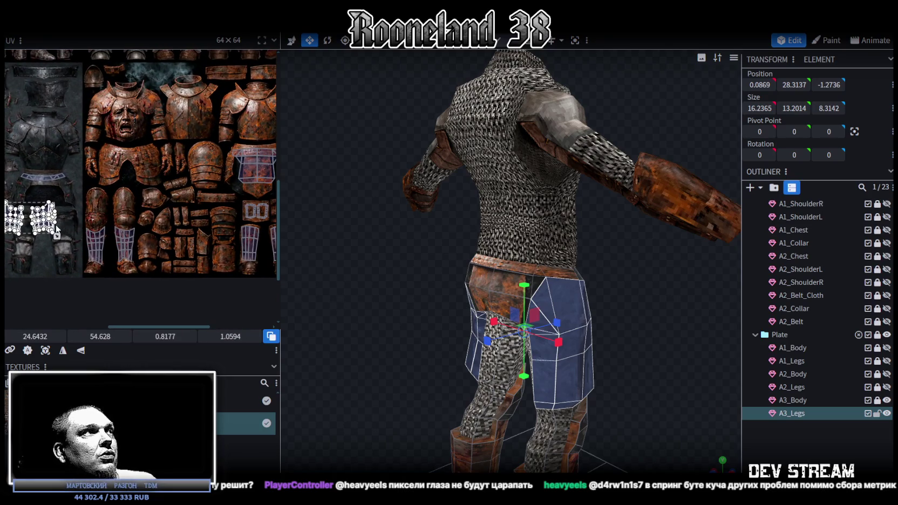
mouse_move(57, 236)
mouse_down()
mouse_move(81, 243)
mouse_move(124, 162)
mouse_up()
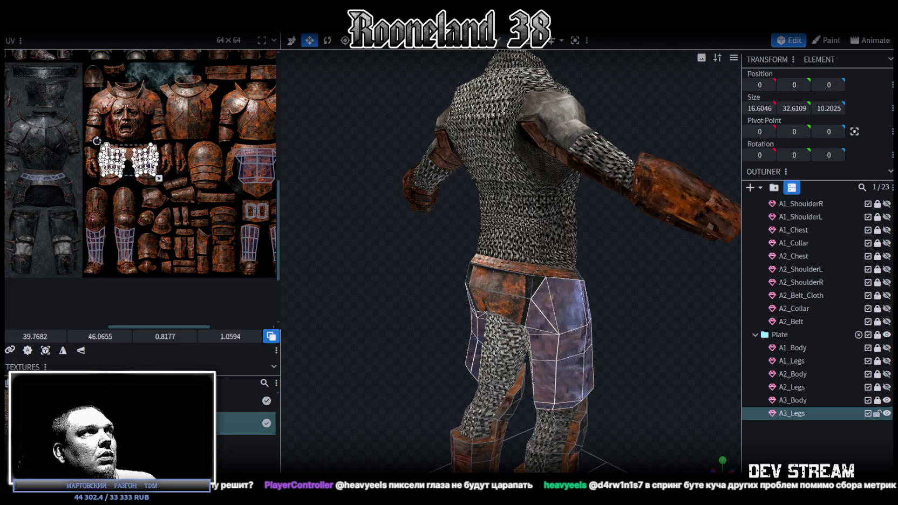
scroll(107, 165, up, 5)
- Fit the left leg plate's UV island with small moves, a slight rotation, and a shrink
drag(154, 242, 37, 127)
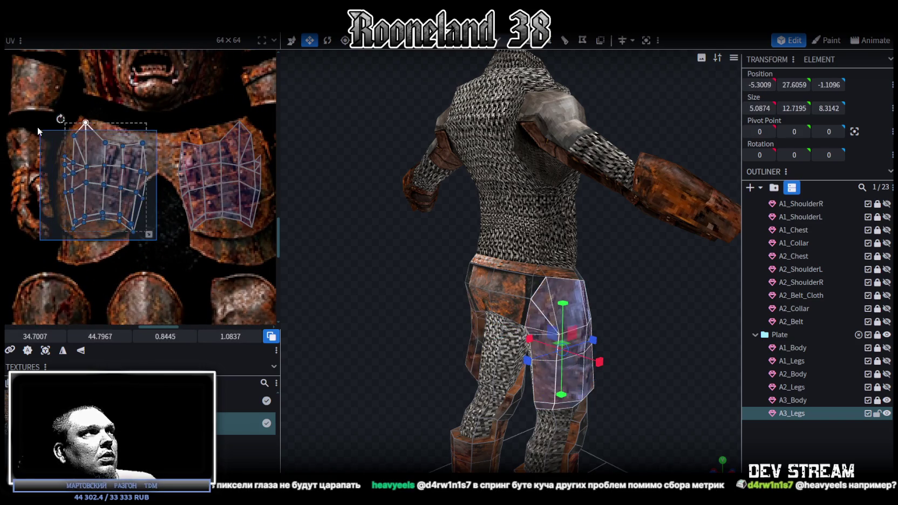
drag(131, 188, 125, 187)
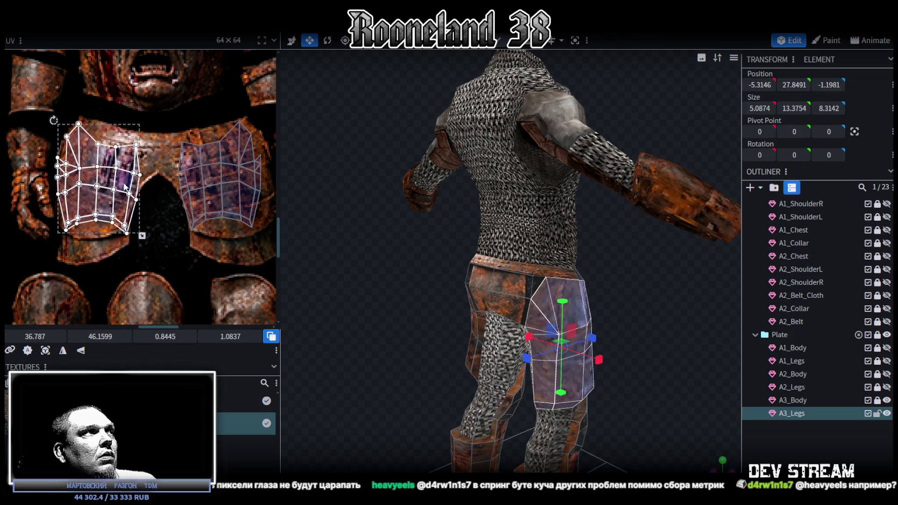
drag(54, 119, 56, 117)
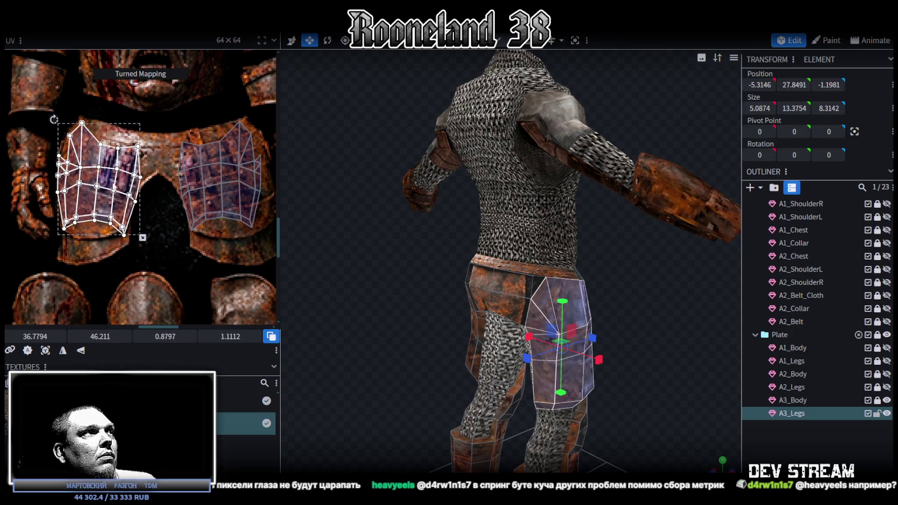
drag(120, 209, 121, 211)
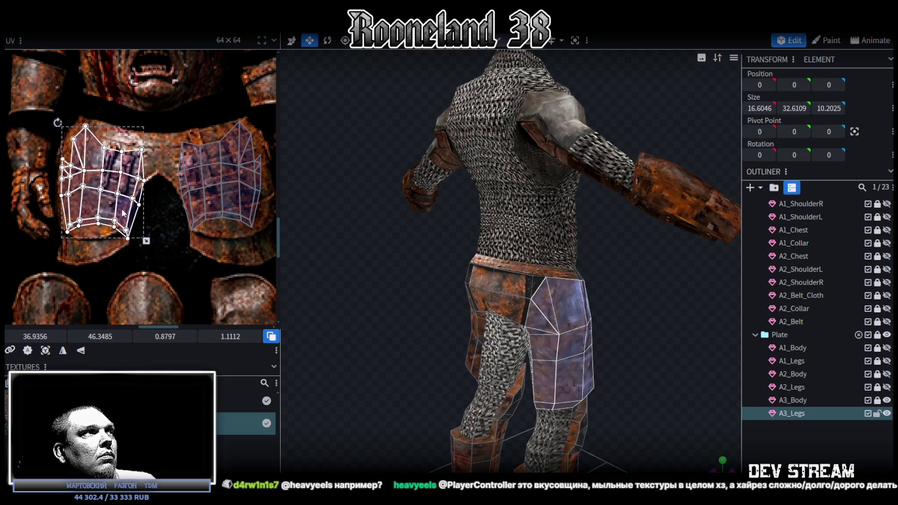
drag(145, 239, 141, 234)
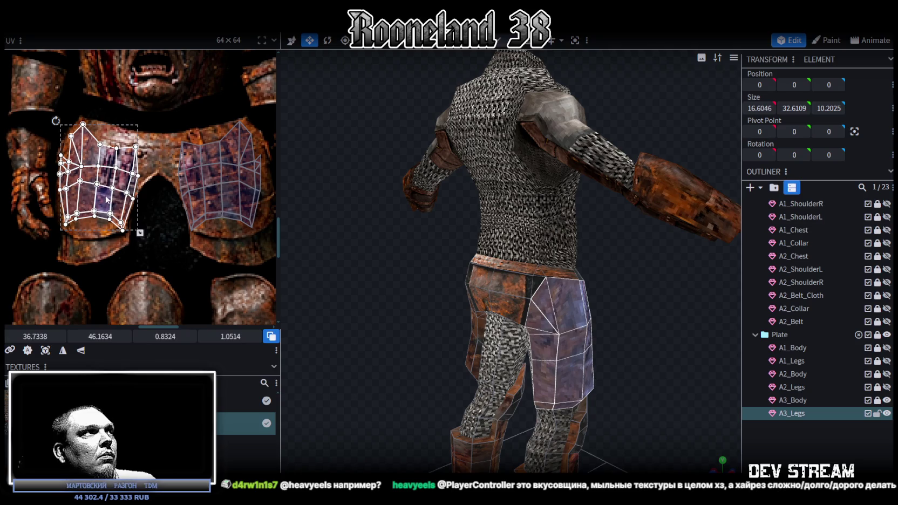
drag(100, 202, 101, 203)
- Rotate and position the right leg plate's UV island to fit the rusty plate
scroll(133, 206, right, 2)
scroll(130, 172, right, 2)
click(152, 151)
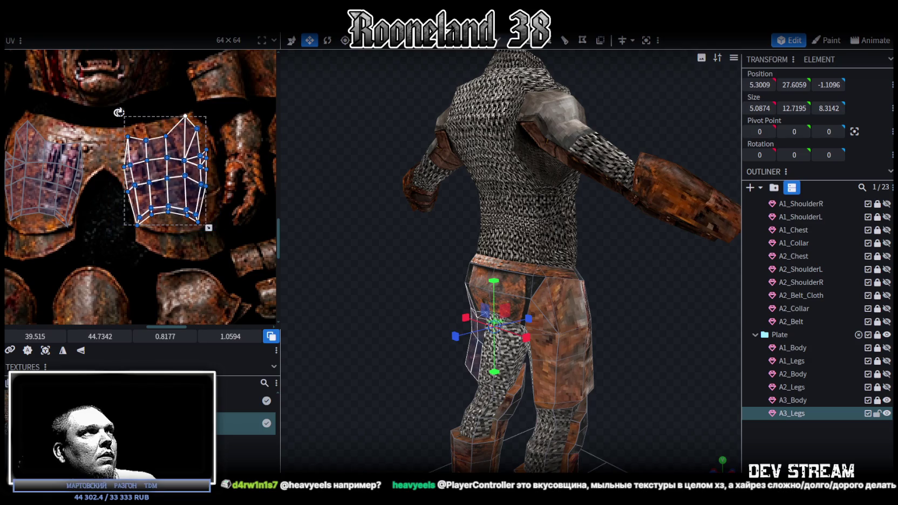
drag(118, 112, 101, 117)
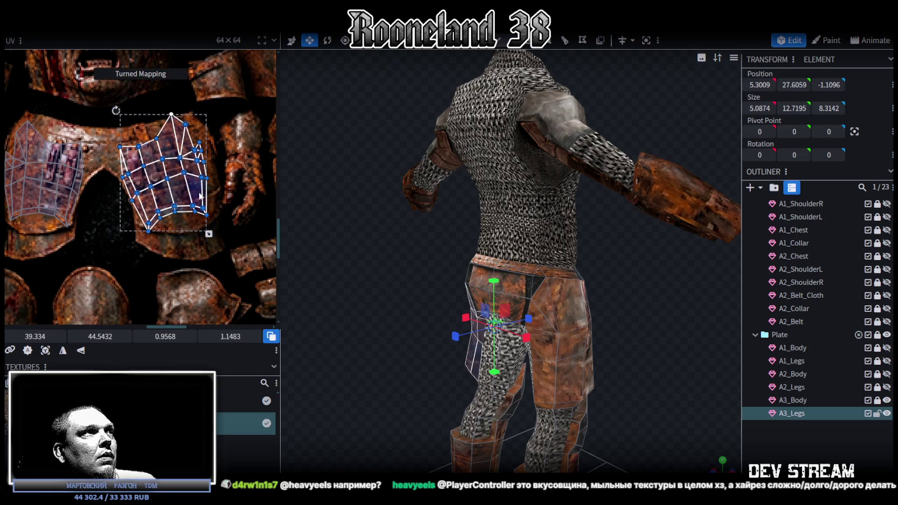
drag(200, 195, 207, 197)
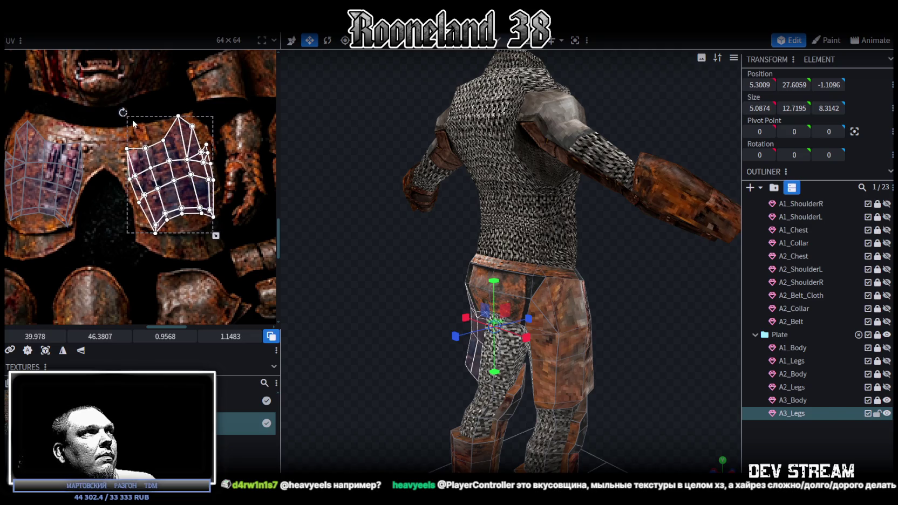
drag(125, 111, 135, 118)
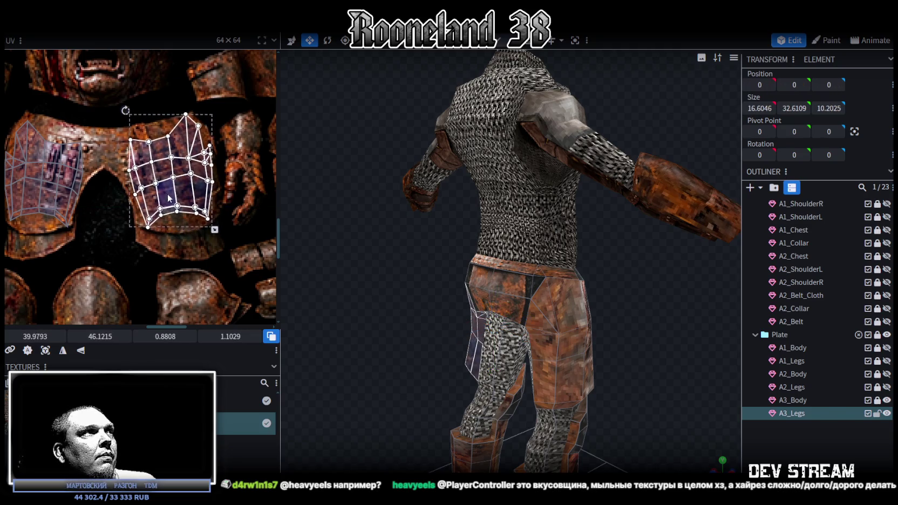
drag(168, 200, 171, 199)
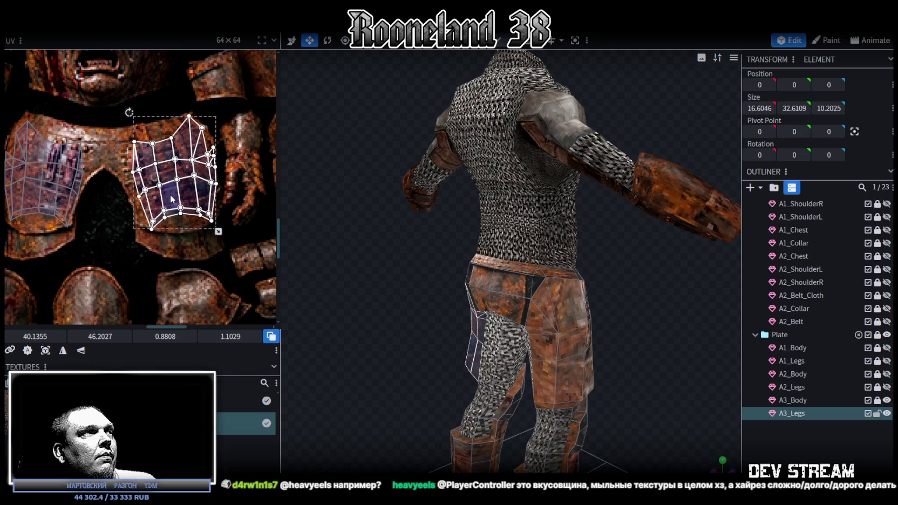
- Reshape the small side face UVs on both thigh plates onto the plate texture
scroll(146, 234, up, 2)
scroll(145, 233, up, 2)
click(162, 204)
drag(156, 205, 154, 200)
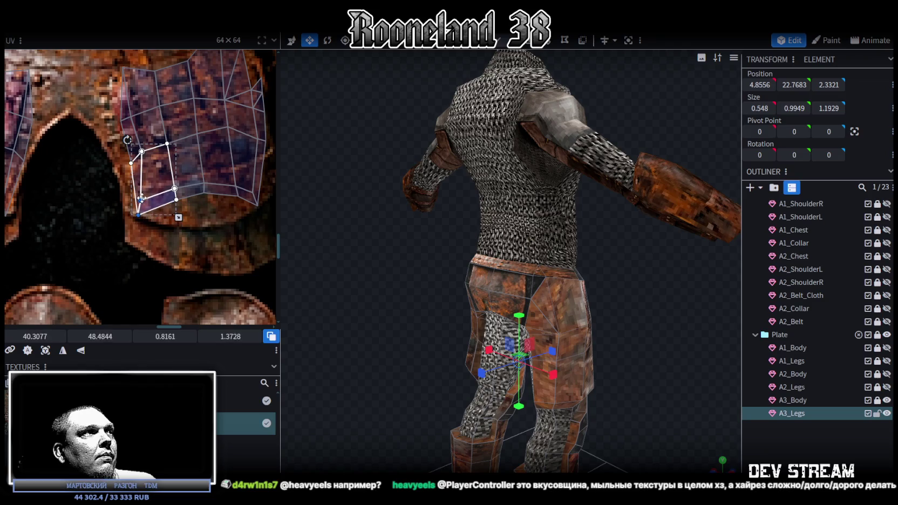
middle_drag(111, 222, 142, 231)
click(104, 198)
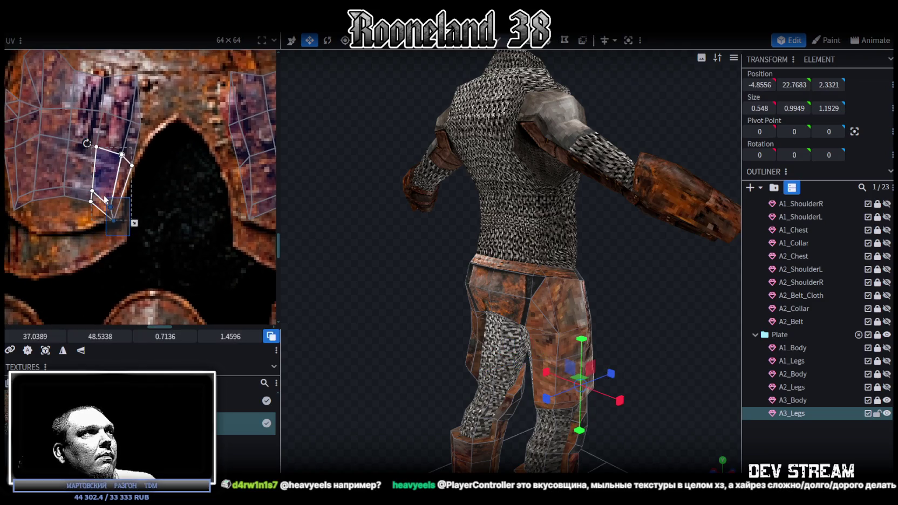
drag(112, 206, 112, 201)
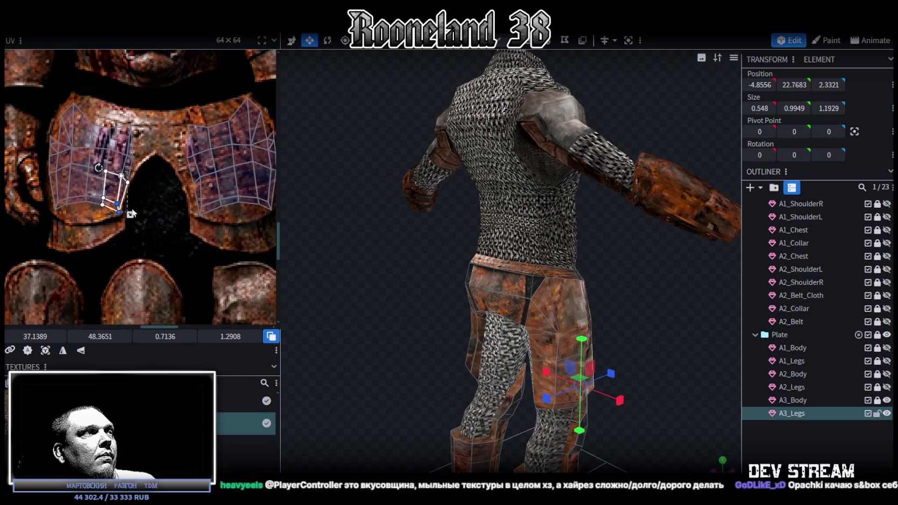
- Clear the face selection, view the model from the front, and select the A3_Legs mesh
scroll(115, 219, down, 2)
scroll(161, 210, up, 1)
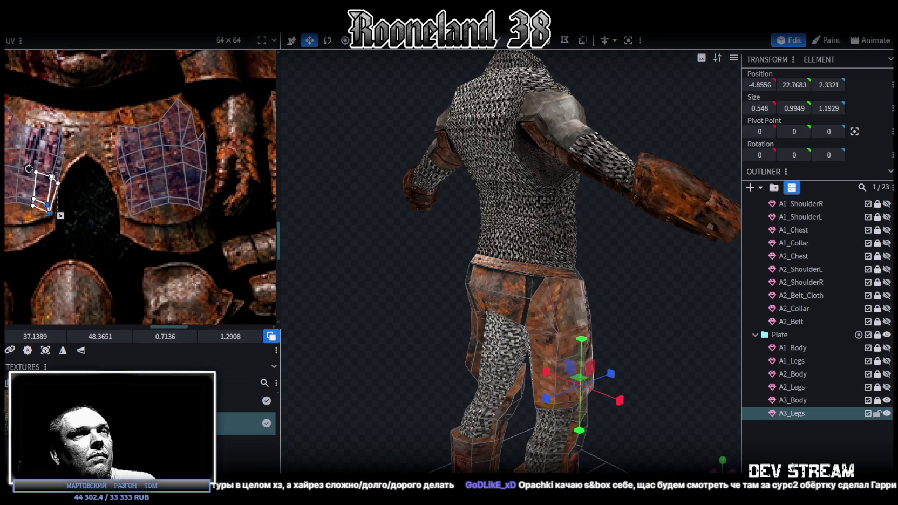
click(651, 312)
mouse_move(651, 312)
mouse_down()
mouse_move(403, 298)
mouse_move(382, 287)
mouse_move(341, 305)
mouse_move(542, 324)
mouse_up()
click(541, 324)
- Orbit in on the armour legs and box-select both knee guards' faces in the UV editor
scroll(127, 227, down, 2)
scroll(127, 227, down, 2)
scroll(140, 205, down, 2)
scroll(157, 186, down, 1)
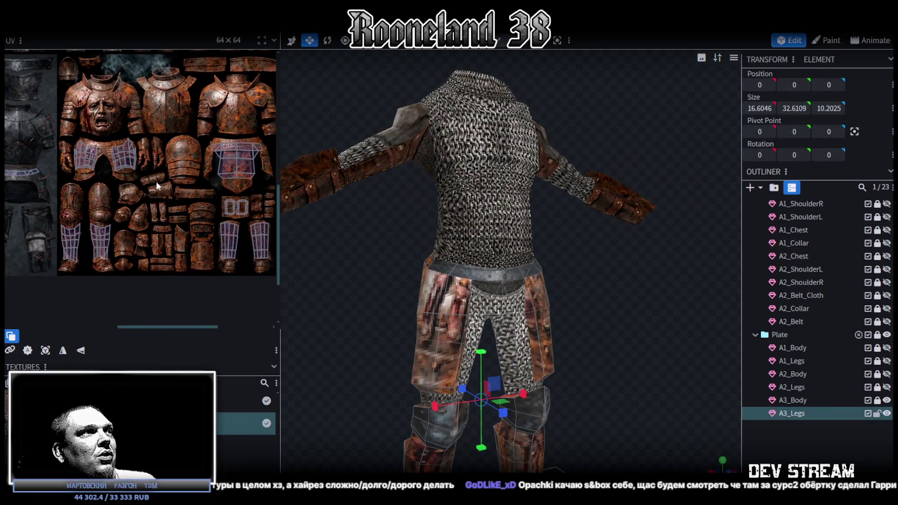
scroll(230, 223, up, 2)
scroll(223, 189, up, 1)
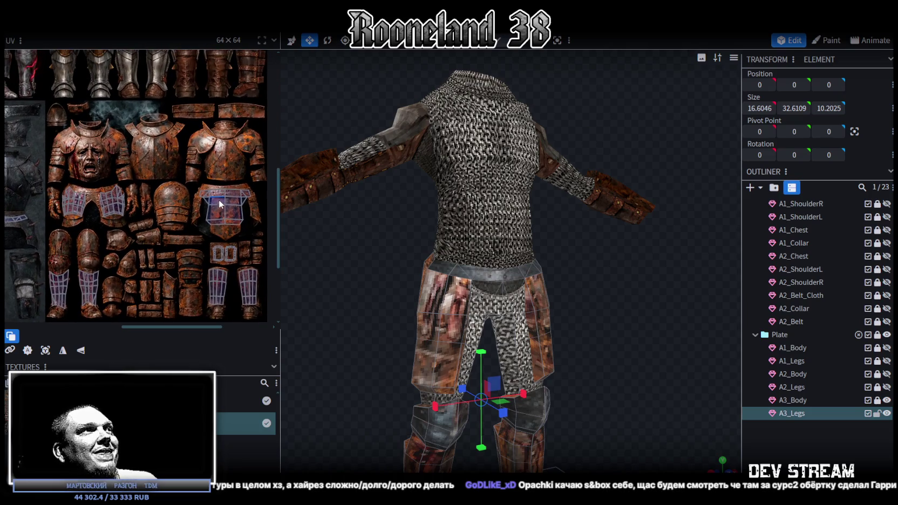
mouse_move(326, 212)
mouse_down()
mouse_move(398, 280)
mouse_move(597, 286)
mouse_move(538, 287)
mouse_move(563, 260)
mouse_up()
drag(363, 265, 591, 342)
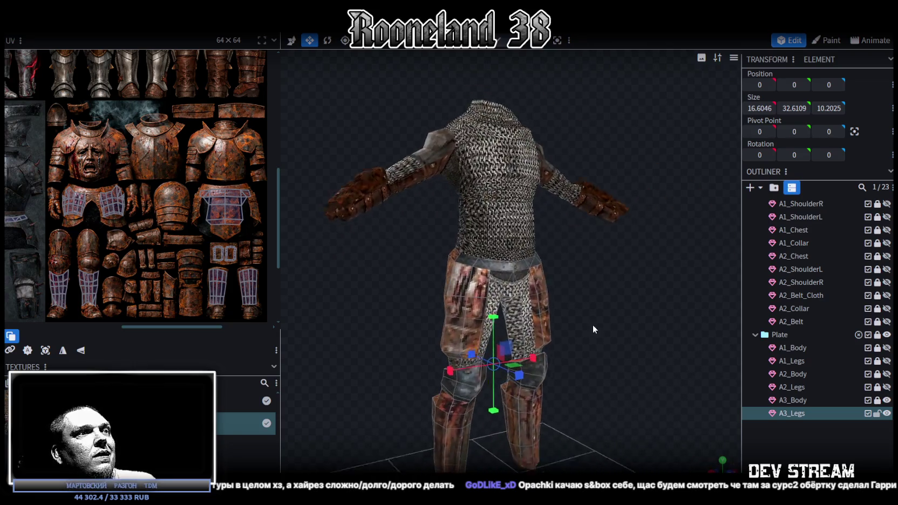
scroll(606, 302, up, 3)
scroll(77, 215, down, 2)
scroll(226, 221, down, 2)
scroll(225, 222, up, 2)
drag(90, 220, 162, 263)
scroll(66, 198, up, 1)
scroll(67, 198, up, 2)
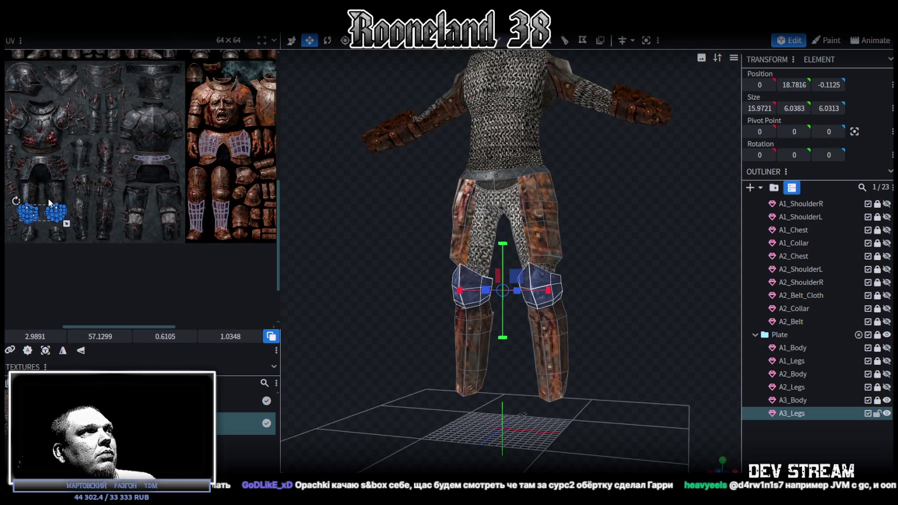
scroll(66, 198, up, 1)
scroll(66, 198, up, 2)
scroll(203, 260, up, 1)
scroll(77, 273, down, 2)
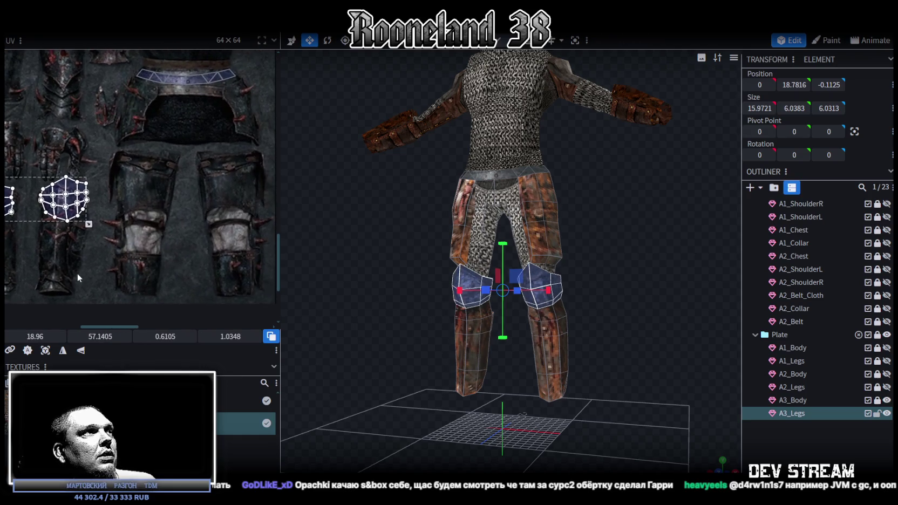
click(224, 244)
scroll(57, 285, up, 1)
- Move the knee UV islands onto the rusty kneecap texture and stretch them taller
drag(54, 203, 200, 185)
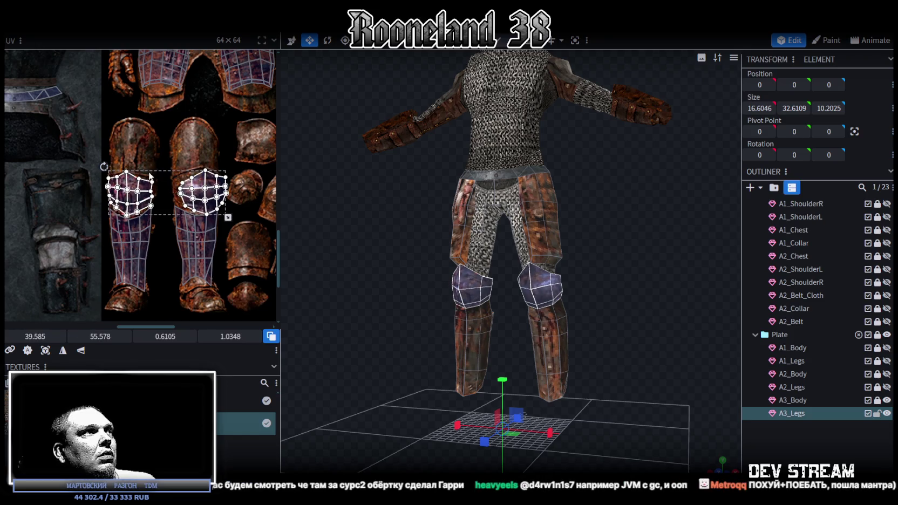
scroll(151, 177, up, 3)
drag(113, 201, 115, 202)
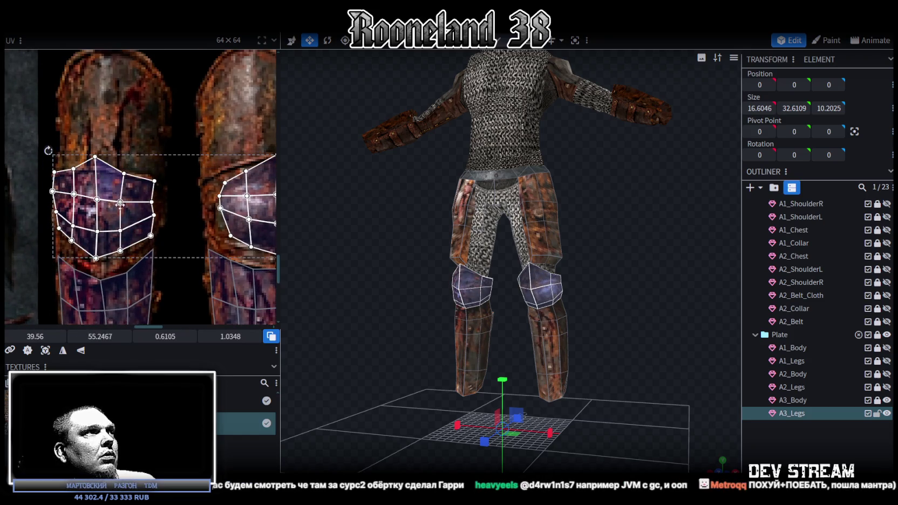
scroll(114, 210, up, 1)
drag(268, 243, 267, 259)
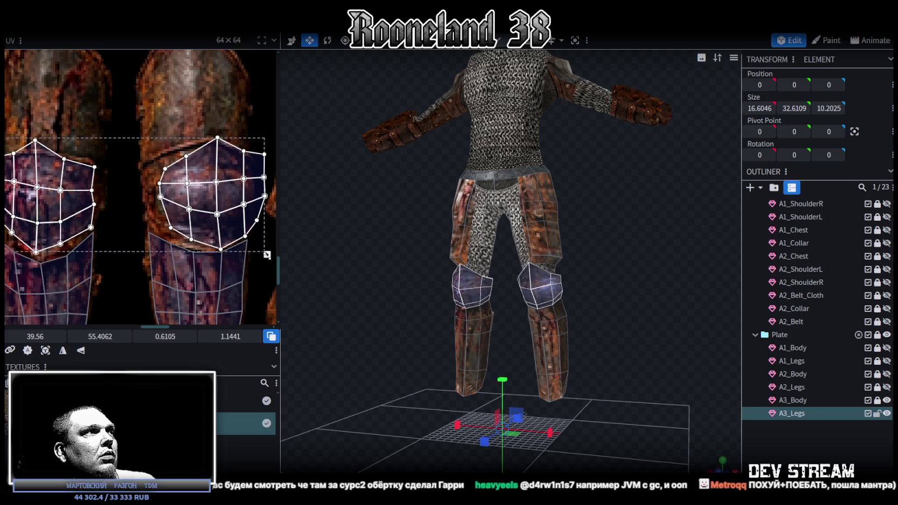
scroll(239, 249, left, 2)
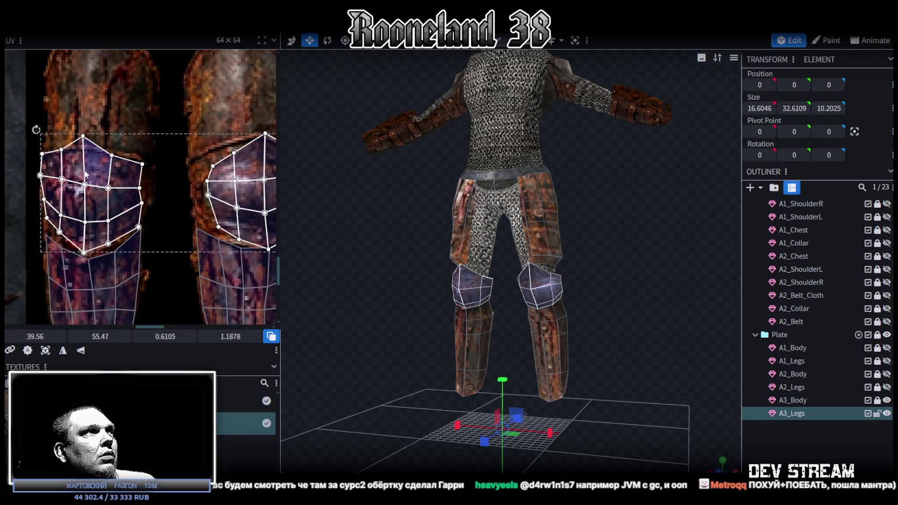
drag(94, 178, 94, 180)
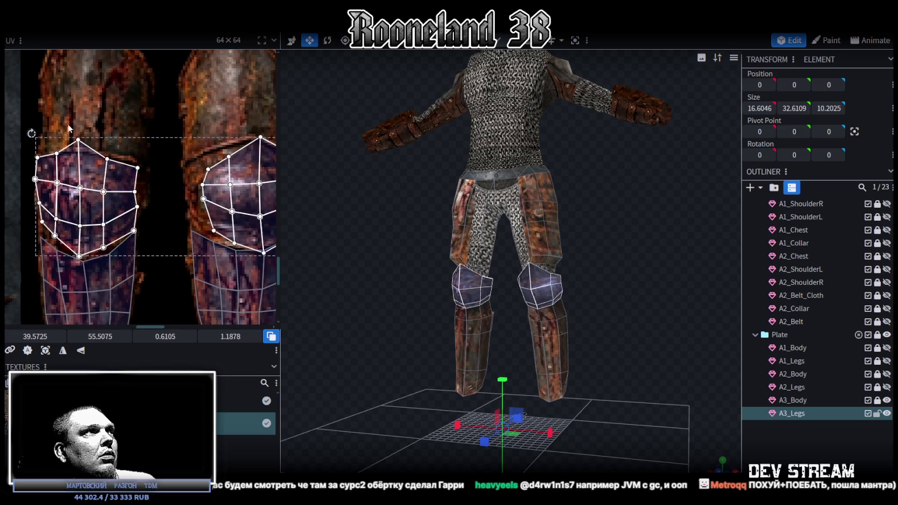
- Select the small edge faces along both knees' top and right edges
click(85, 145)
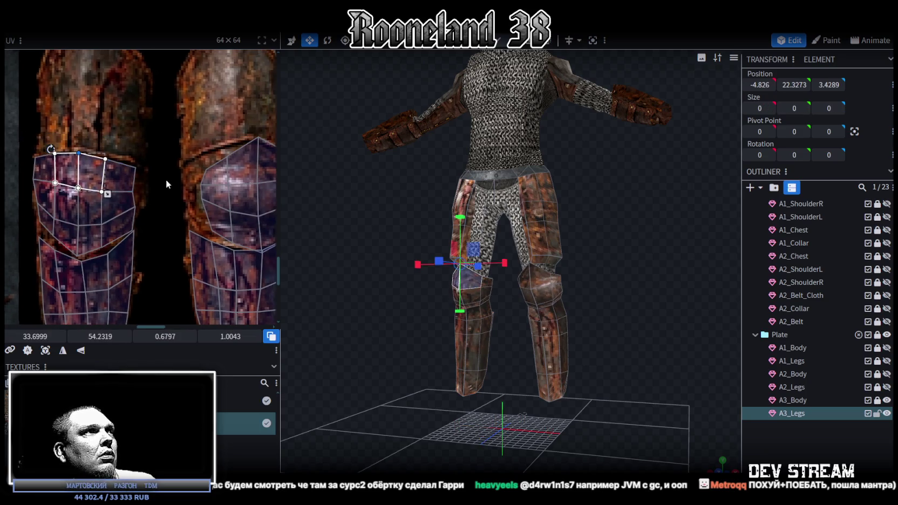
scroll(166, 179, right, 3)
mouse_move(124, 125)
mouse_down()
mouse_move(233, 214)
mouse_move(208, 207)
mouse_up()
click(208, 210)
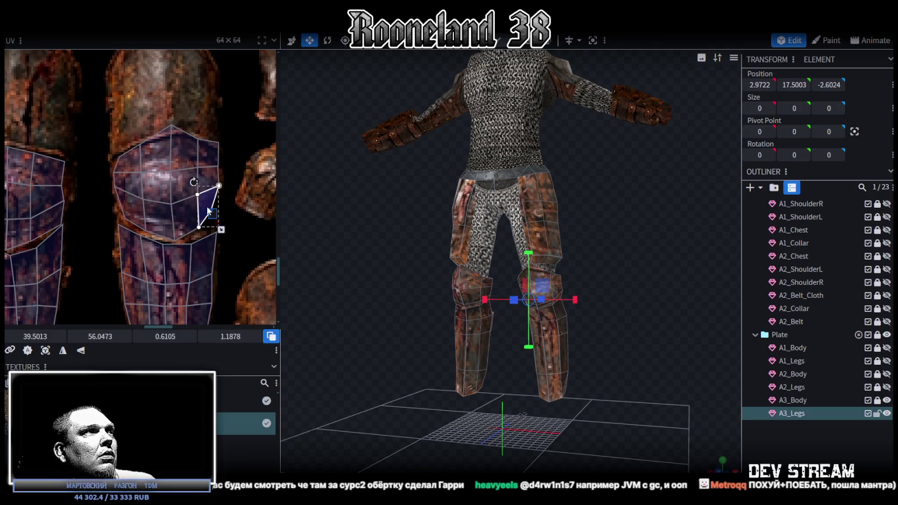
shift+click(185, 219)
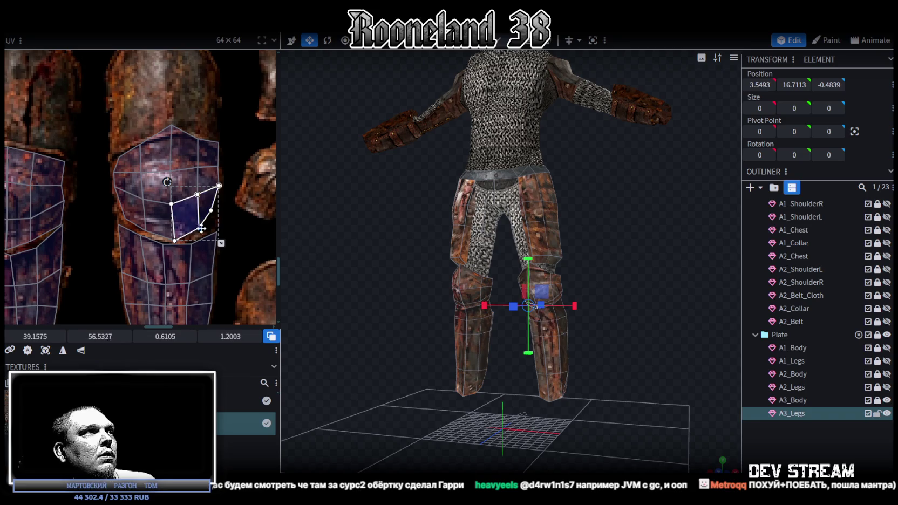
click(209, 211)
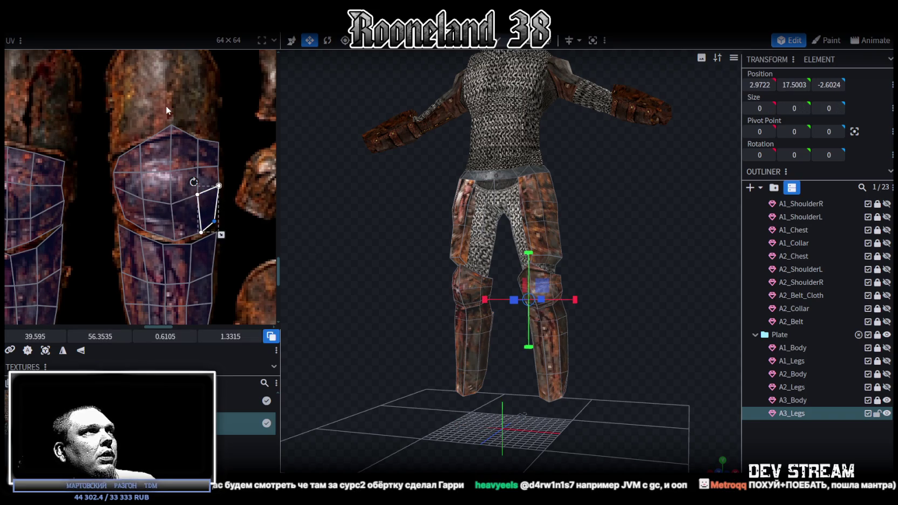
click(208, 154)
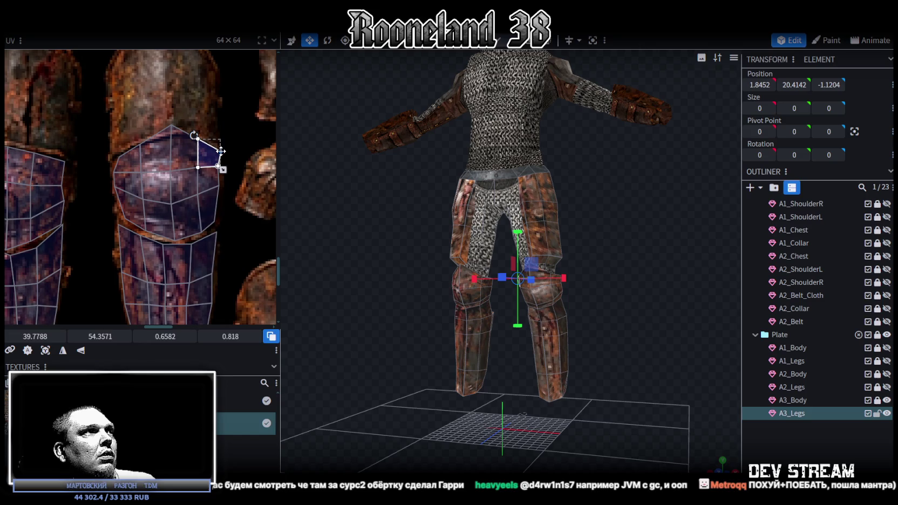
click(157, 157)
shift+click(183, 157)
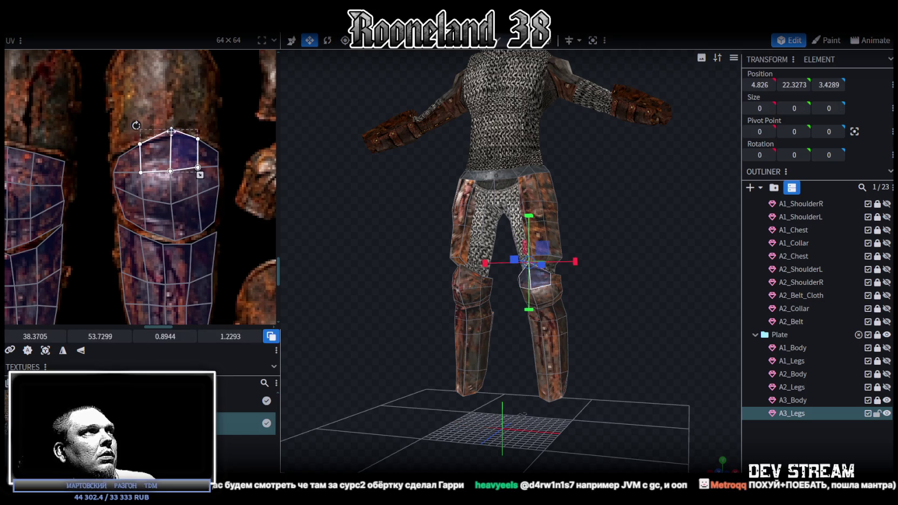
- Nudge the right knee's small triangle and lower face slightly left on the texture
scroll(126, 140, left, 2)
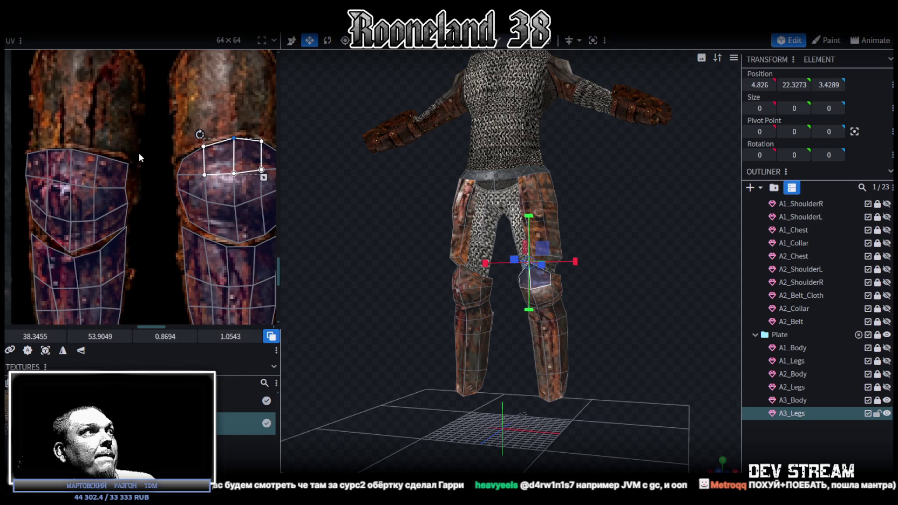
click(113, 178)
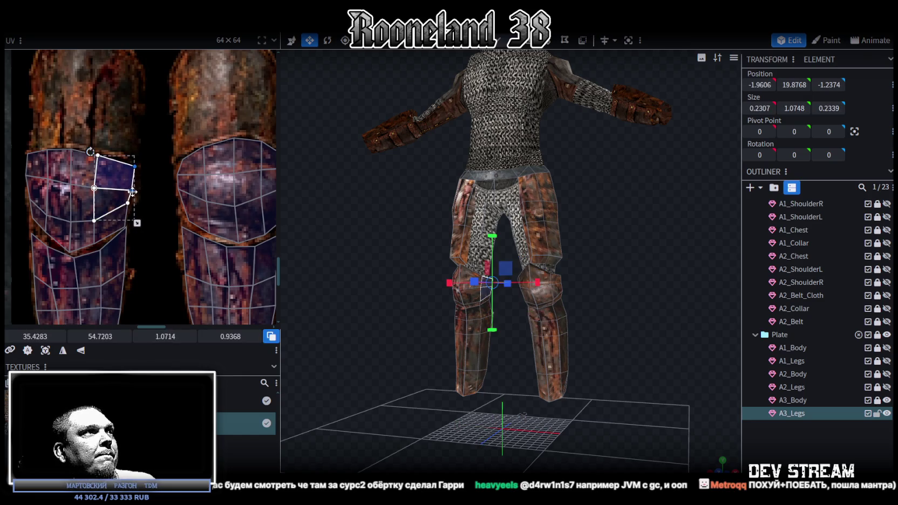
click(189, 165)
drag(183, 158, 178, 160)
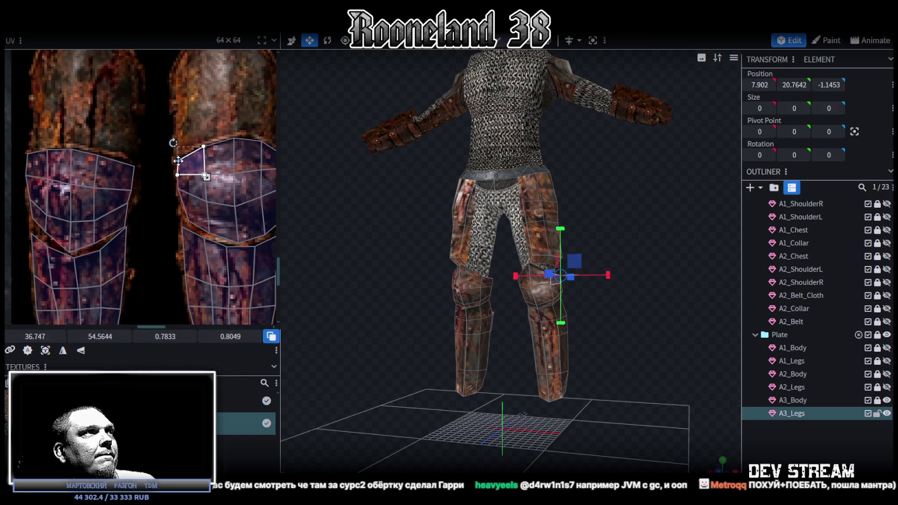
click(199, 222)
drag(190, 220, 183, 219)
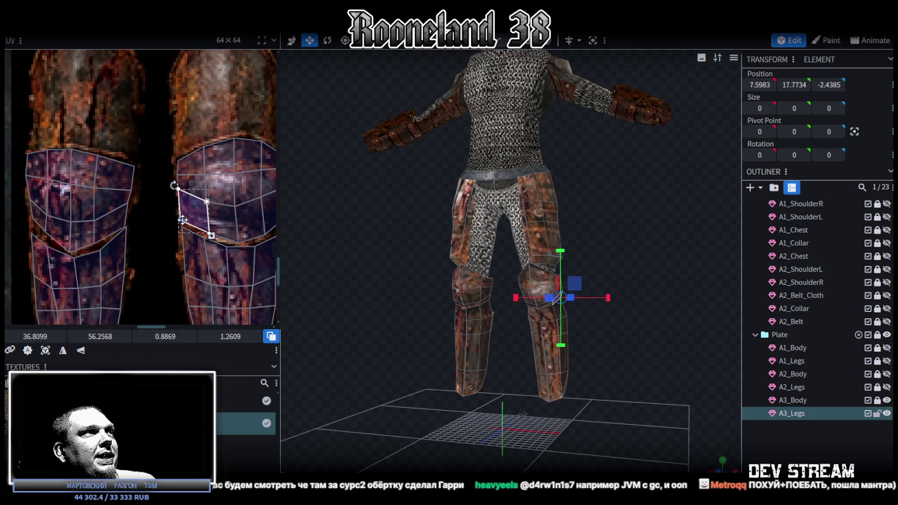
- Reselect A3_Legs, refine the left leg's inner-edge strip, then select a belt face
mouse_move(525, 295)
mouse_down()
mouse_move(653, 257)
mouse_move(565, 300)
mouse_up()
click(564, 300)
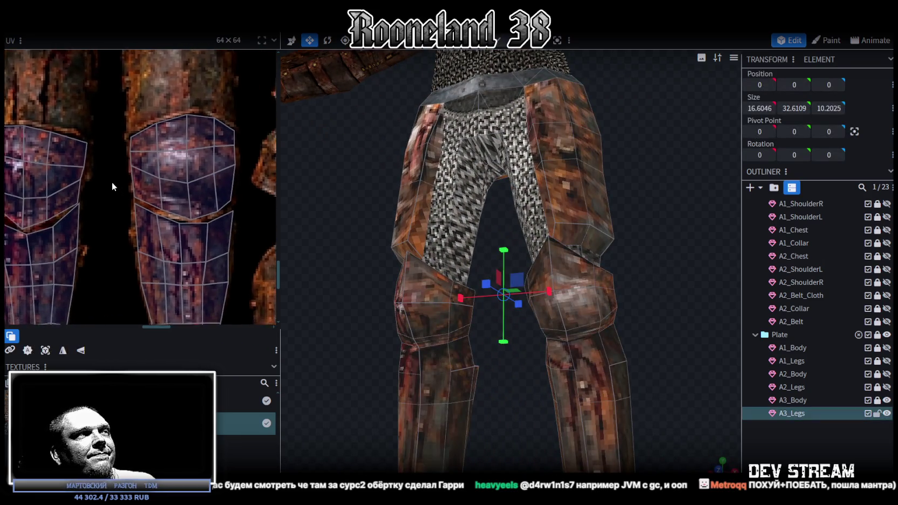
middle_drag(114, 185, 109, 167)
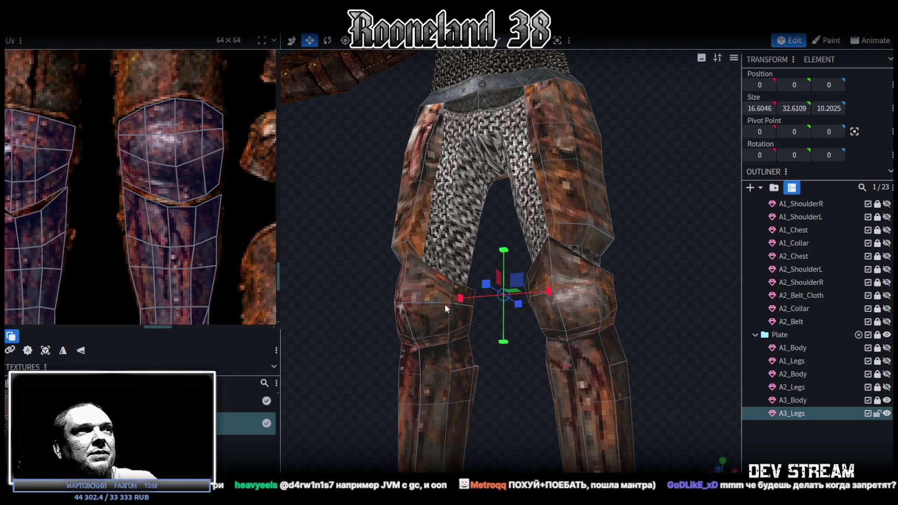
scroll(486, 286, down, 5)
drag(530, 270, 668, 290)
scroll(636, 286, up, 3)
scroll(590, 296, up, 2)
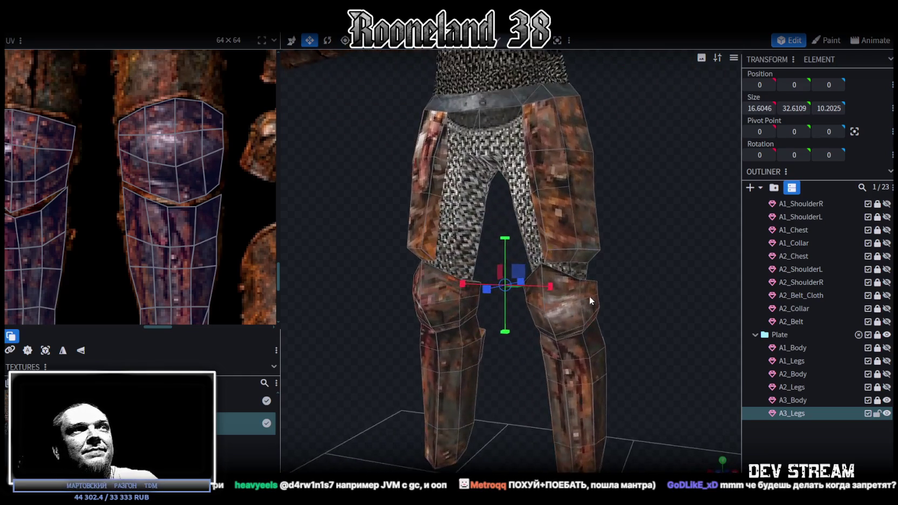
drag(590, 296, 600, 290)
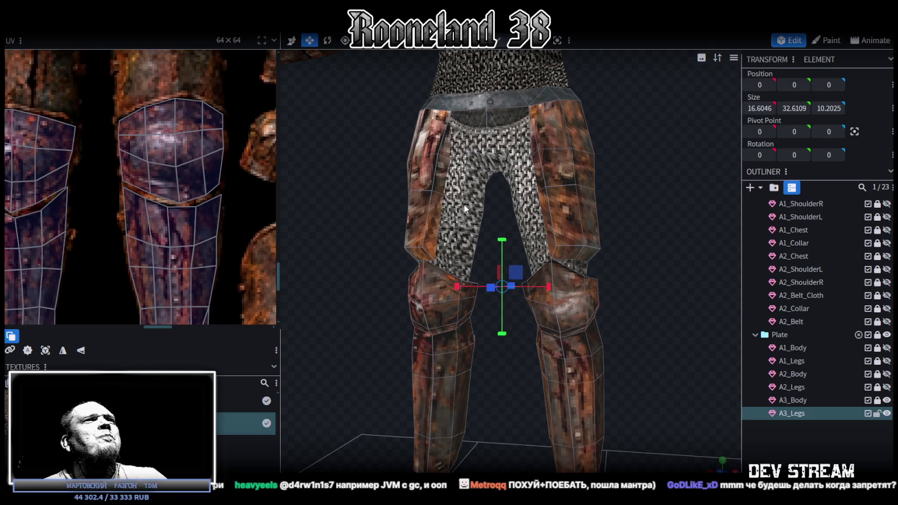
click(448, 151)
click(432, 232)
mouse_move(360, 275)
mouse_down()
mouse_move(643, 290)
mouse_move(591, 250)
mouse_up()
scroll(128, 164, down, 2)
scroll(128, 163, down, 2)
scroll(98, 149, down, 2)
click(171, 163)
click(171, 163)
- Move the belt UV island onto the rusty belt strip, aligning and shrinking it to fit
middle_drag(171, 164, 42, 195)
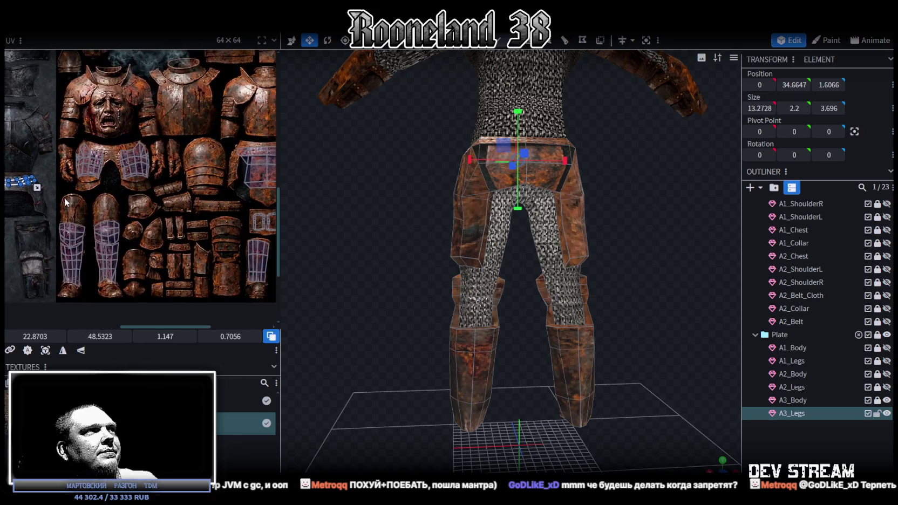
scroll(91, 231, down, 2)
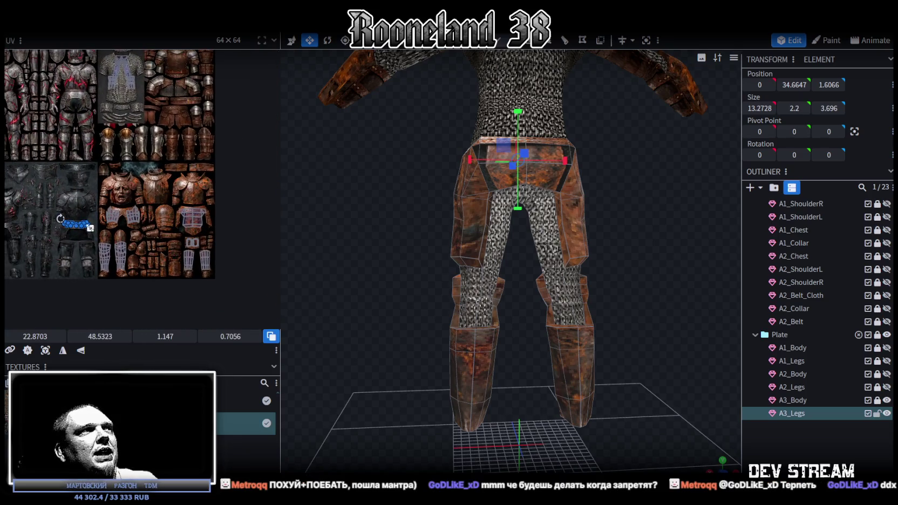
scroll(69, 218, up, 2)
drag(68, 218, 199, 148)
middle_drag(226, 168, 88, 238)
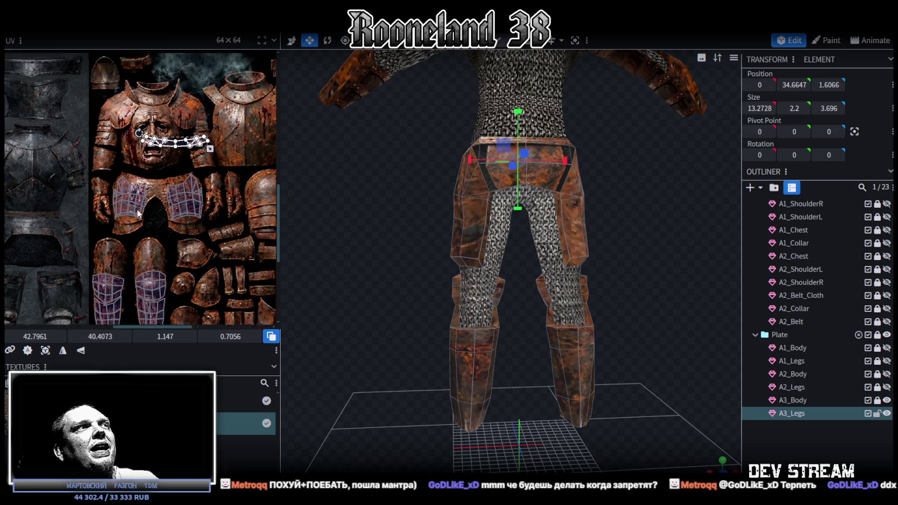
drag(64, 208, 254, 127)
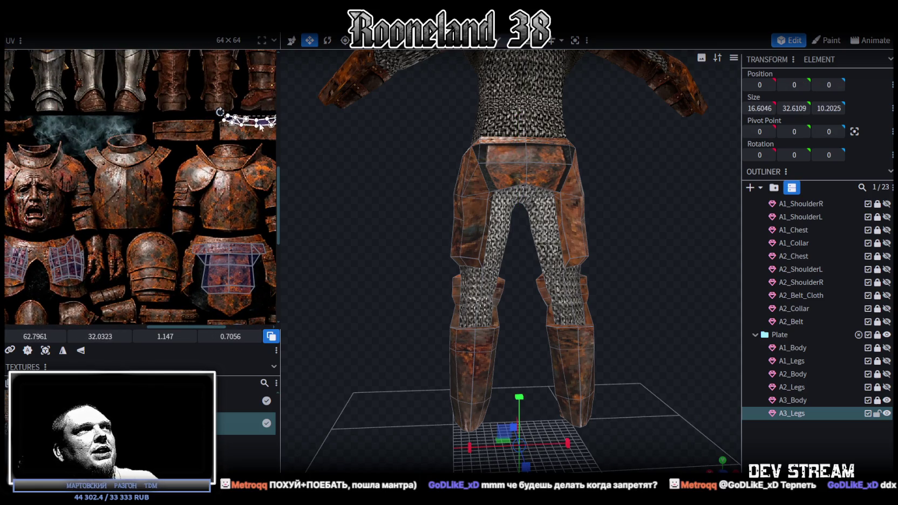
scroll(160, 208, up, 2)
scroll(150, 161, up, 1)
scroll(149, 161, up, 2)
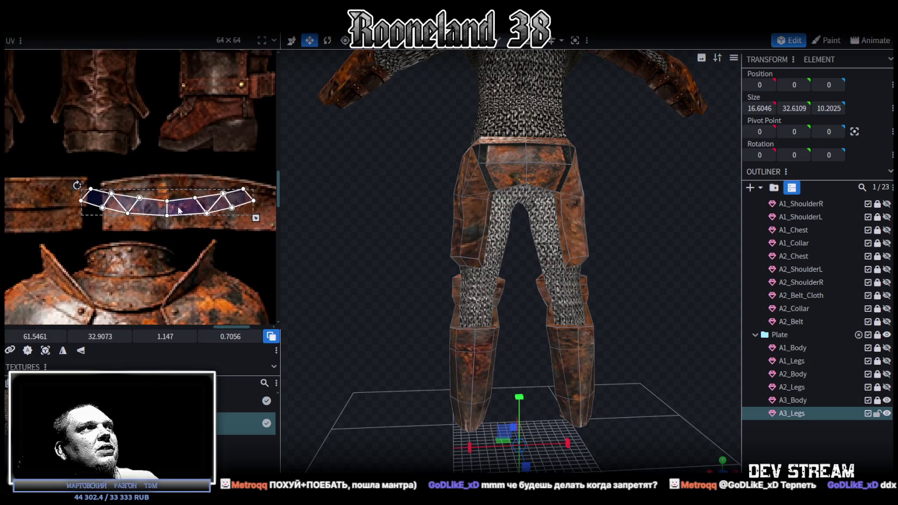
scroll(150, 161, up, 1)
drag(157, 199, 52, 200)
middle_drag(99, 219, 181, 229)
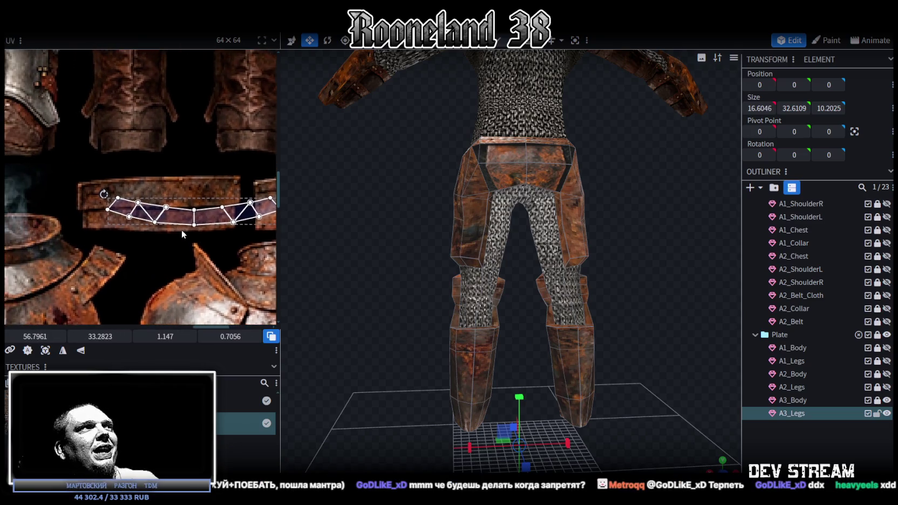
drag(151, 207, 146, 205)
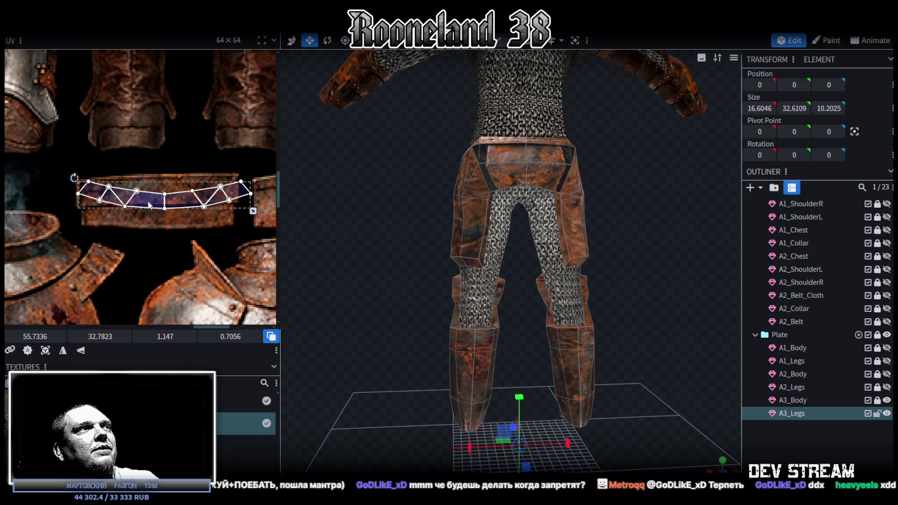
scroll(260, 214, up, 1)
drag(252, 211, 237, 207)
- Raise the belt's top vertices to the strip's top edge and square off the left hip face
scroll(140, 165, up, 2)
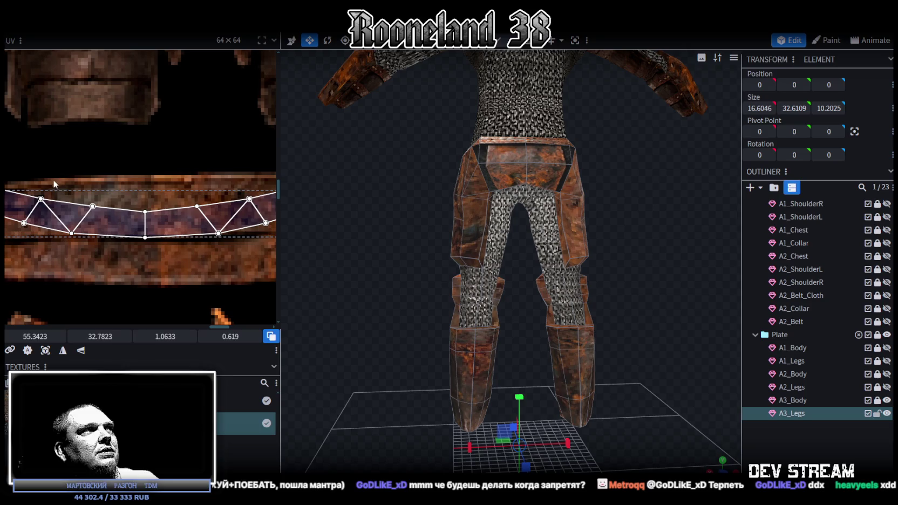
drag(56, 177, 141, 198)
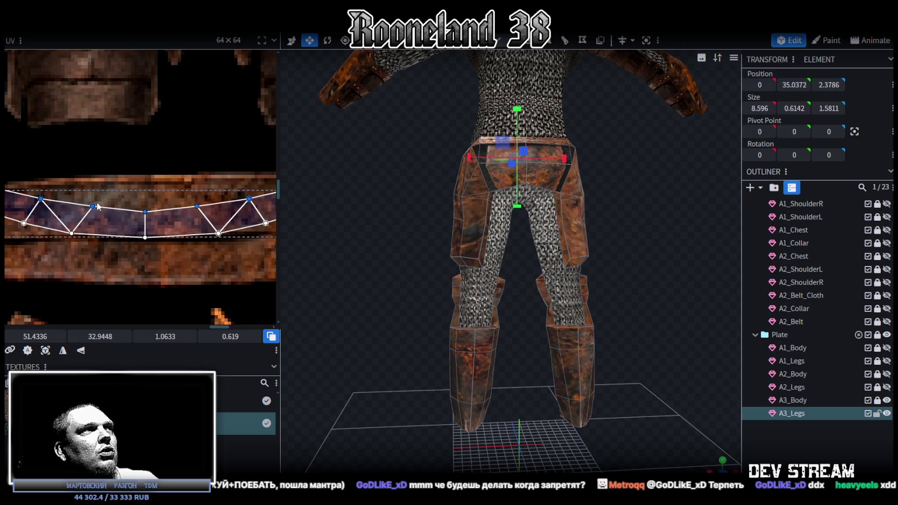
mouse_move(93, 206)
mouse_down()
mouse_move(92, 192)
mouse_move(206, 206)
mouse_up()
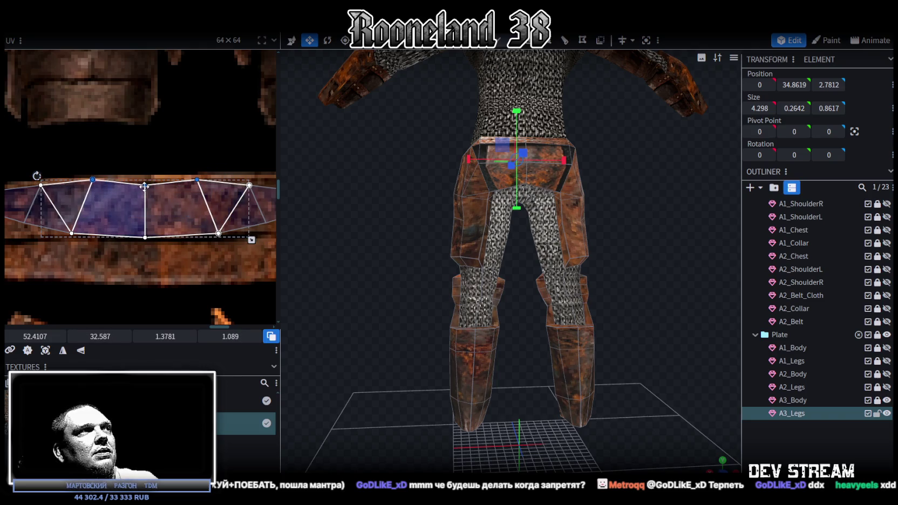
drag(145, 198, 145, 179)
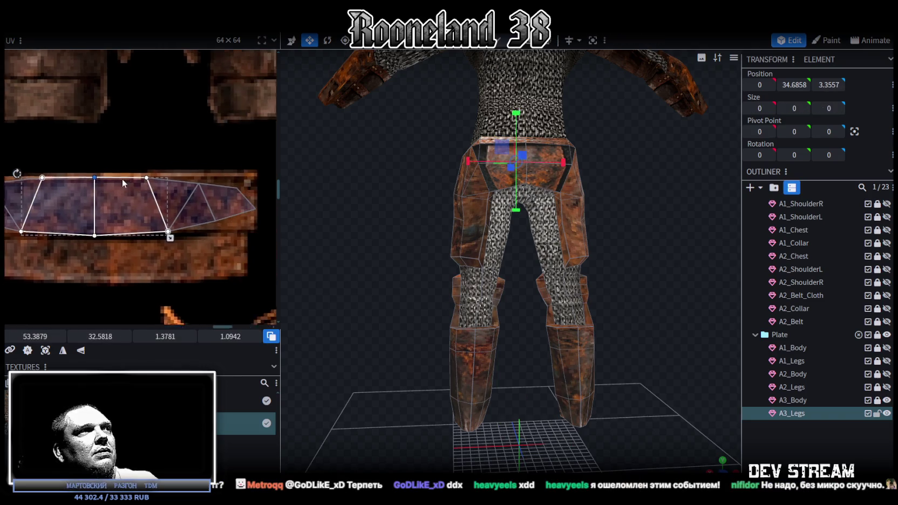
click(135, 183)
drag(166, 190, 167, 185)
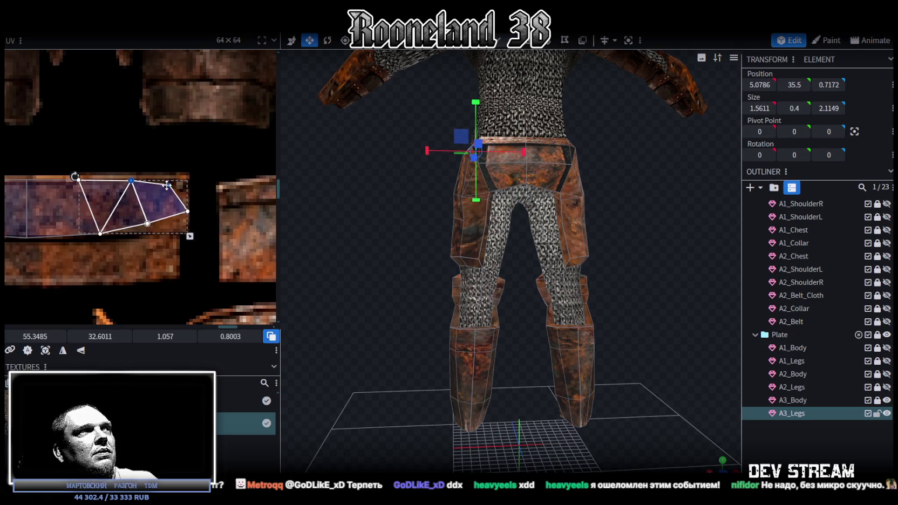
click(171, 184)
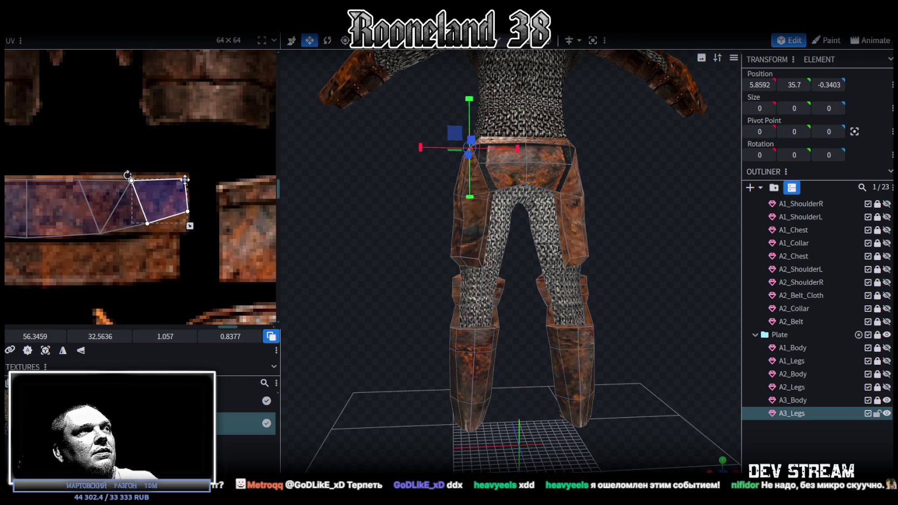
drag(178, 186, 207, 184)
middle_drag(207, 184, 211, 167)
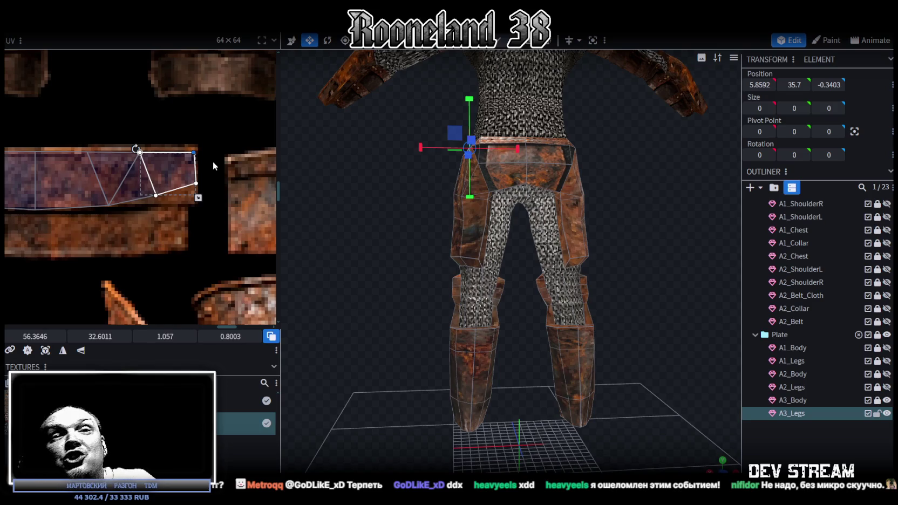
drag(100, 225, 171, 183)
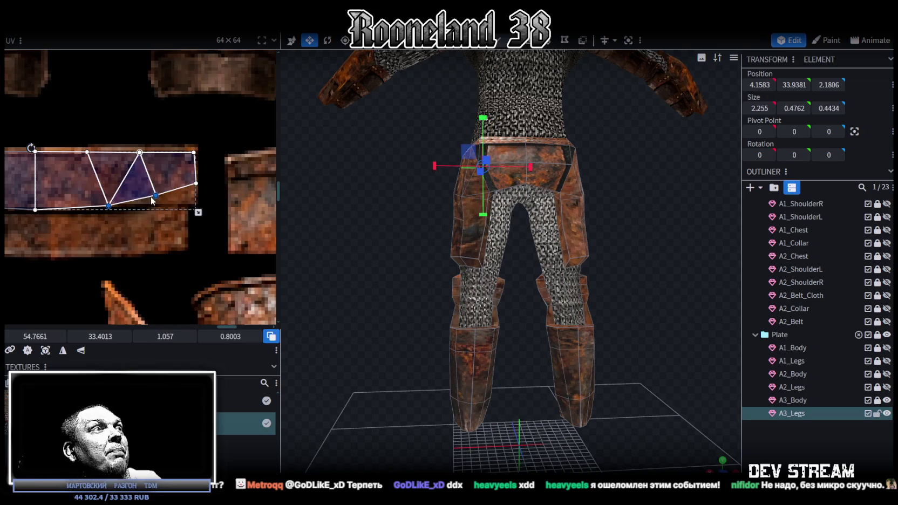
drag(157, 194, 143, 196)
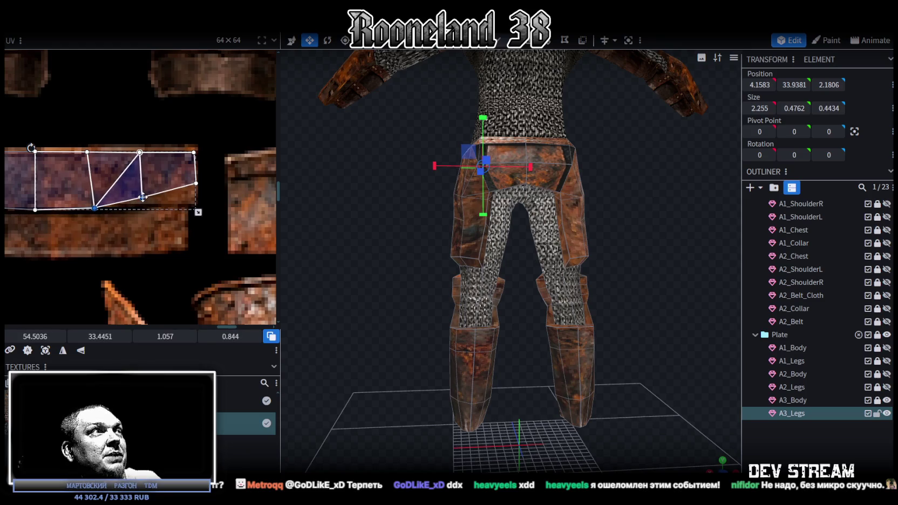
click(150, 186)
- Reshape the next belt face, pulling its corner vertices out to the strip's edges
click(150, 186)
mouse_move(207, 197)
mouse_down()
mouse_move(174, 167)
mouse_move(195, 204)
mouse_up()
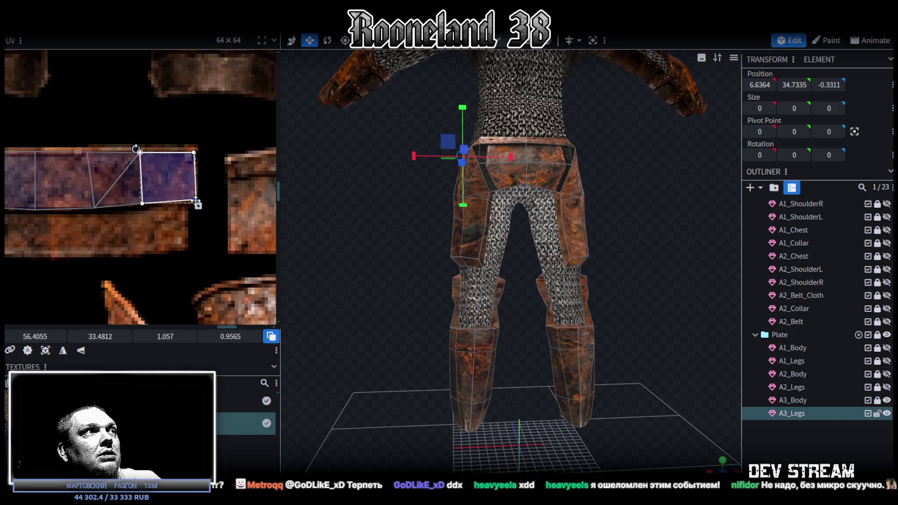
scroll(196, 207, down, 3)
scroll(201, 210, up, 3)
click(208, 195)
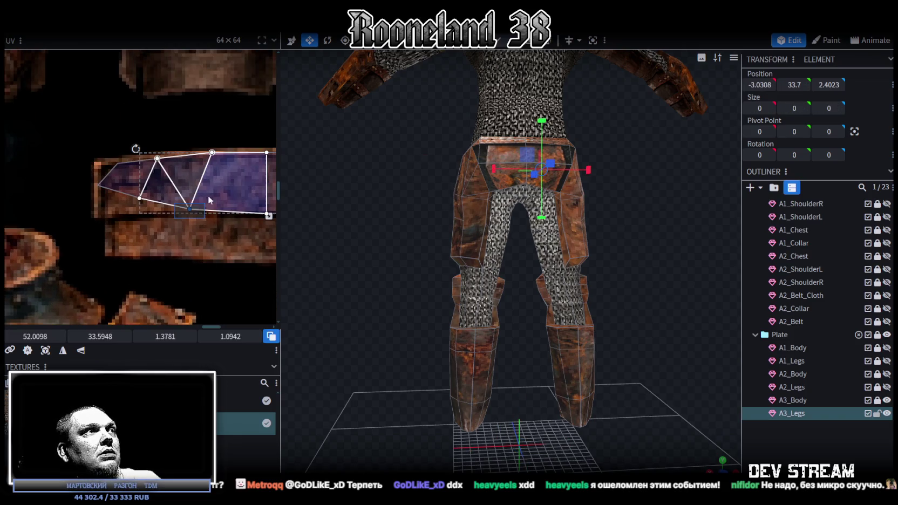
drag(189, 210, 156, 158)
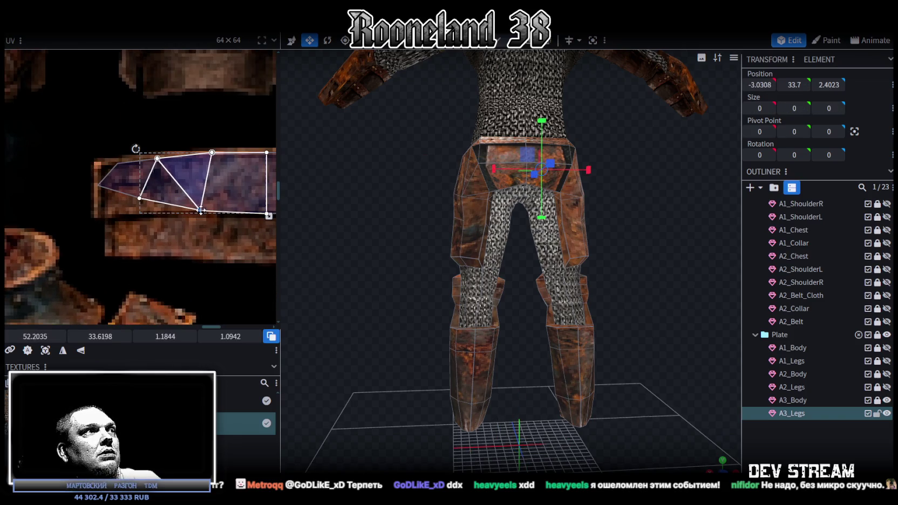
click(140, 198)
drag(139, 198, 146, 213)
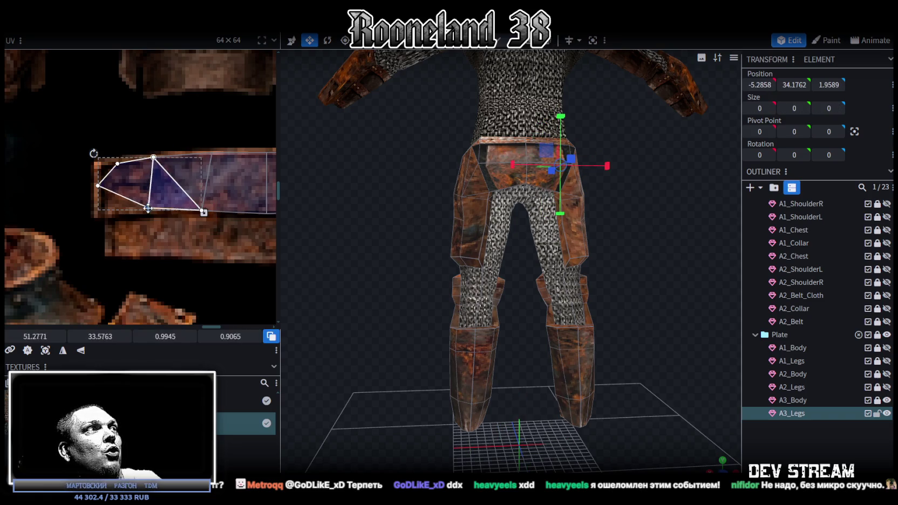
click(118, 164)
mouse_move(115, 165)
mouse_down()
mouse_move(99, 163)
mouse_move(97, 214)
mouse_up()
scroll(149, 195, down, 1)
scroll(146, 190, down, 1)
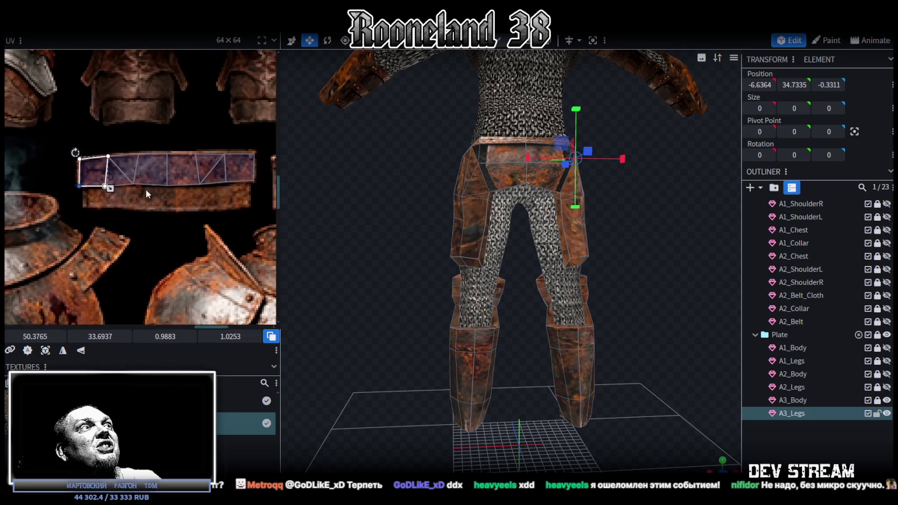
scroll(129, 179, up, 2)
shift+click(132, 191)
drag(132, 191, 133, 189)
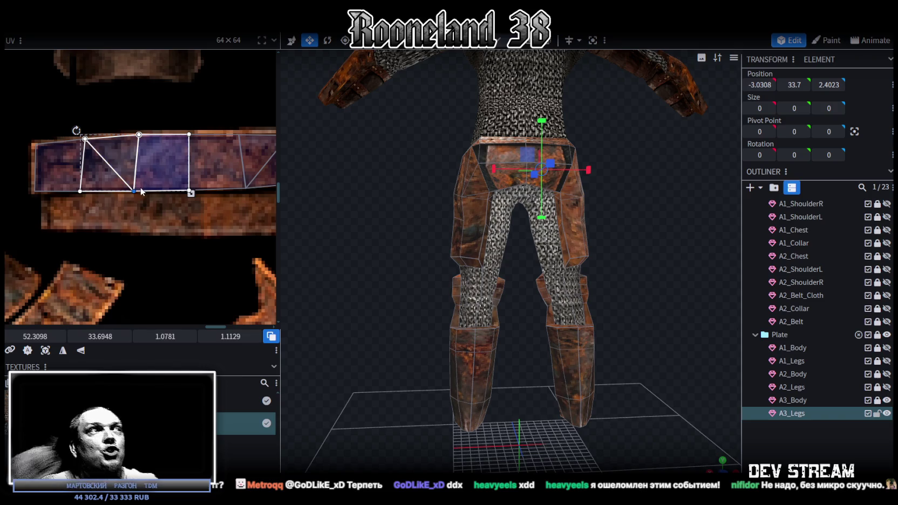
- Zoom out and widen the UV editing panel
scroll(180, 108, down, 1)
scroll(181, 93, down, 1)
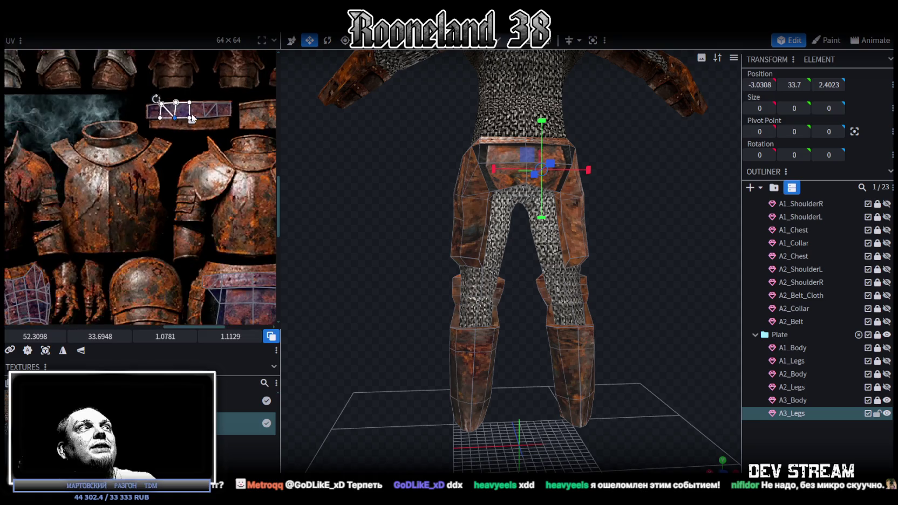
scroll(180, 93, down, 1)
scroll(216, 108, down, 1)
drag(280, 143, 442, 157)
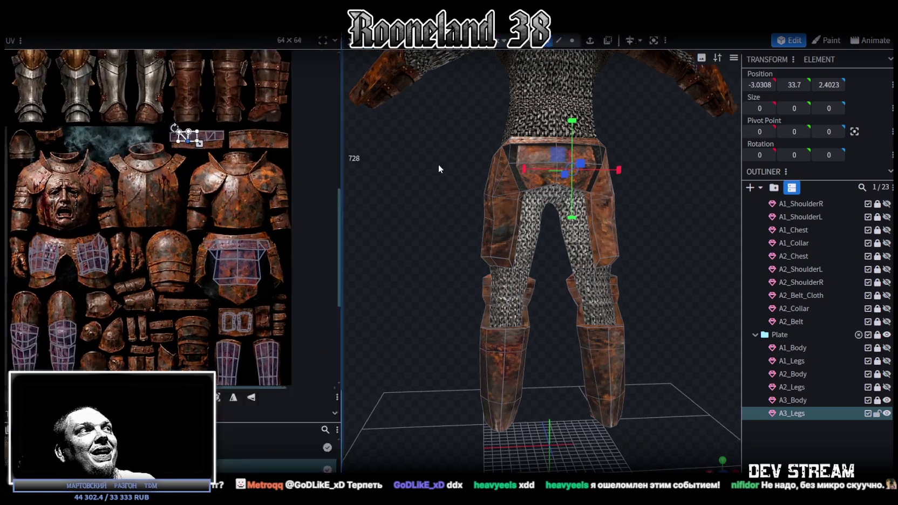
- Pan the rusty armor sheet to the centre of the UV view and zoom in on its hip plate
scroll(267, 214, down, 1)
scroll(267, 214, up, 1)
scroll(237, 243, up, 1)
scroll(254, 275, down, 1)
scroll(263, 301, down, 1)
middle_drag(264, 301, 240, 216)
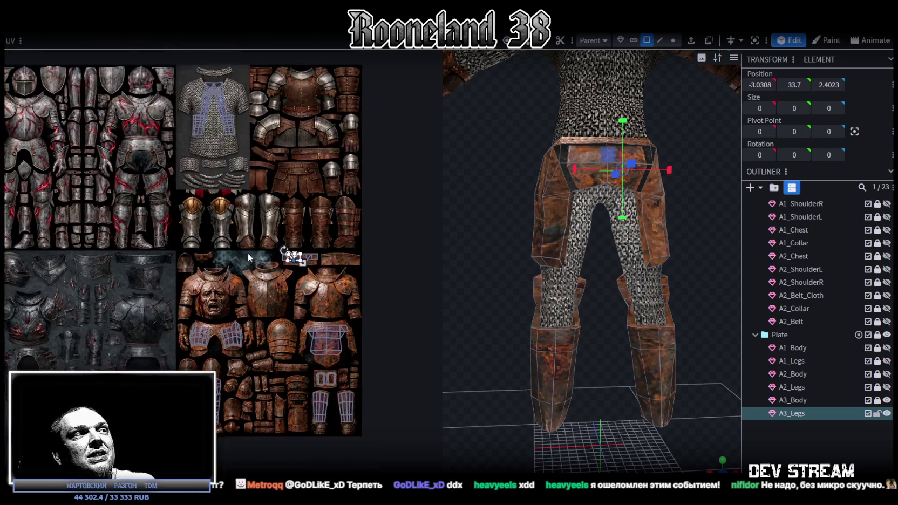
middle_drag(156, 261, 215, 258)
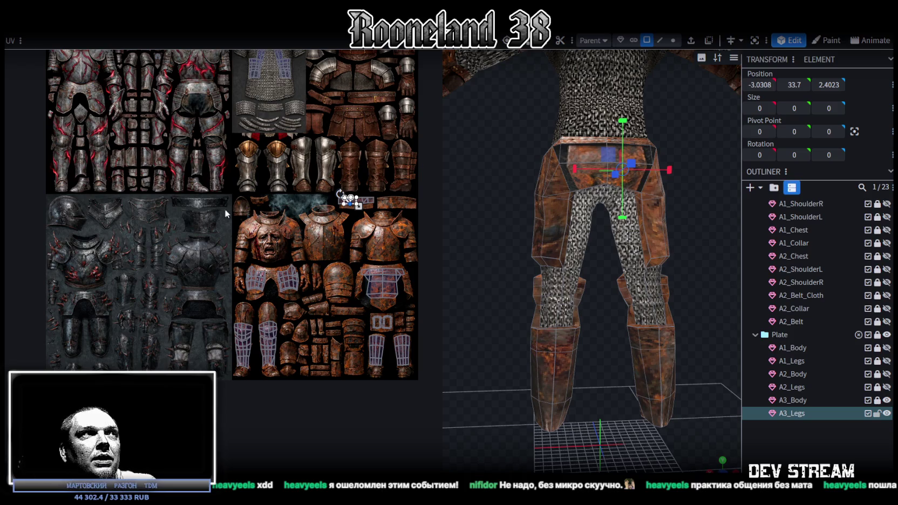
scroll(259, 227, right, 2)
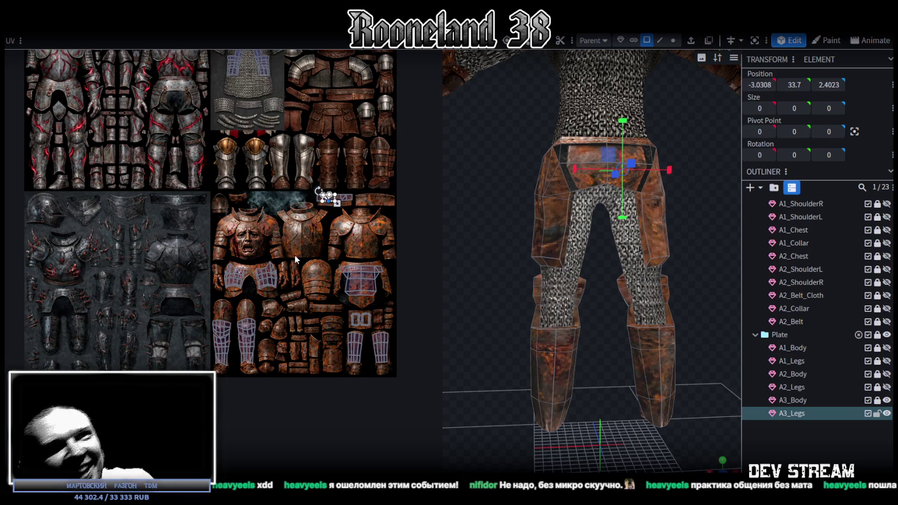
scroll(386, 289, up, 2)
scroll(348, 276, up, 3)
scroll(314, 270, up, 3)
scroll(281, 263, up, 2)
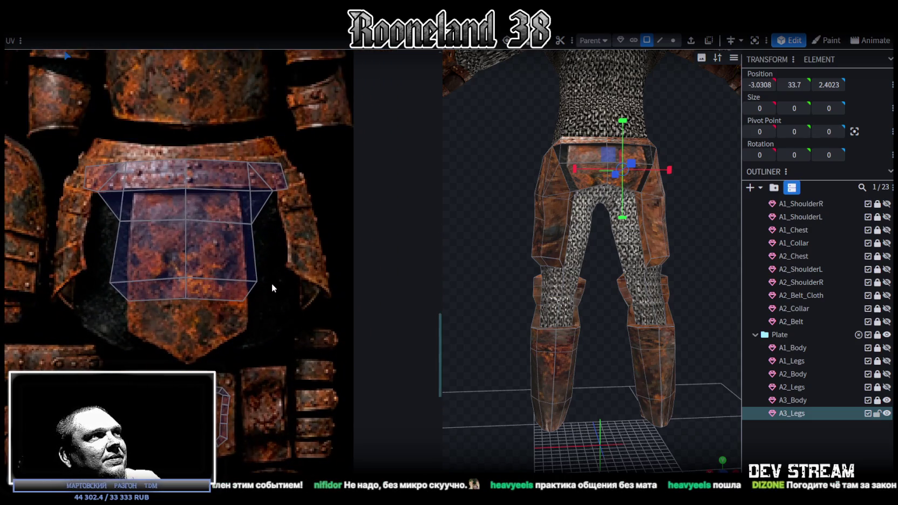
- Stretch the hip plate's UV faces outward on both sides to cover the rusty plate texture
click(248, 253)
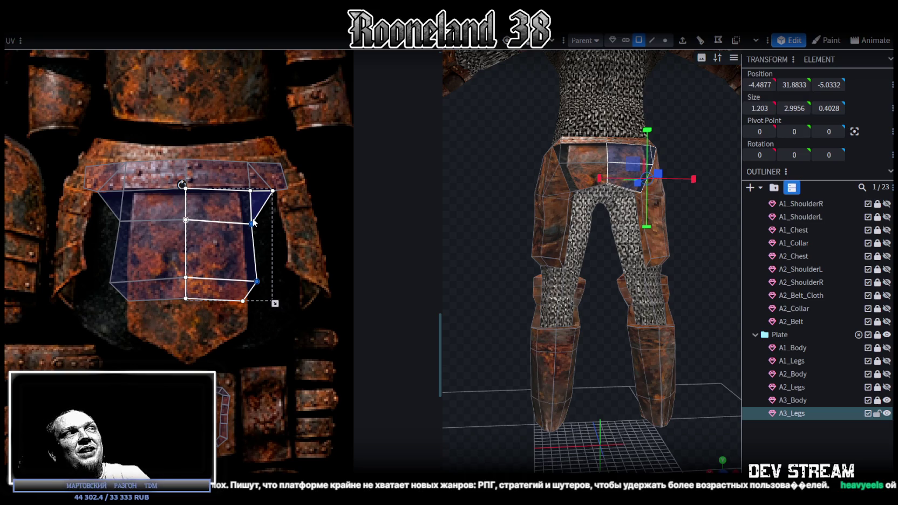
drag(252, 223, 267, 222)
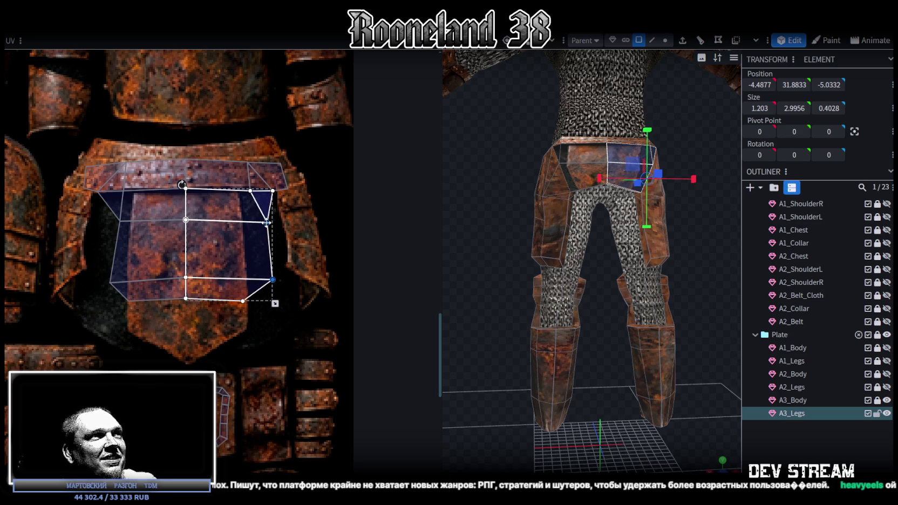
mouse_move(94, 292)
mouse_down()
mouse_move(125, 220)
mouse_move(106, 221)
mouse_up()
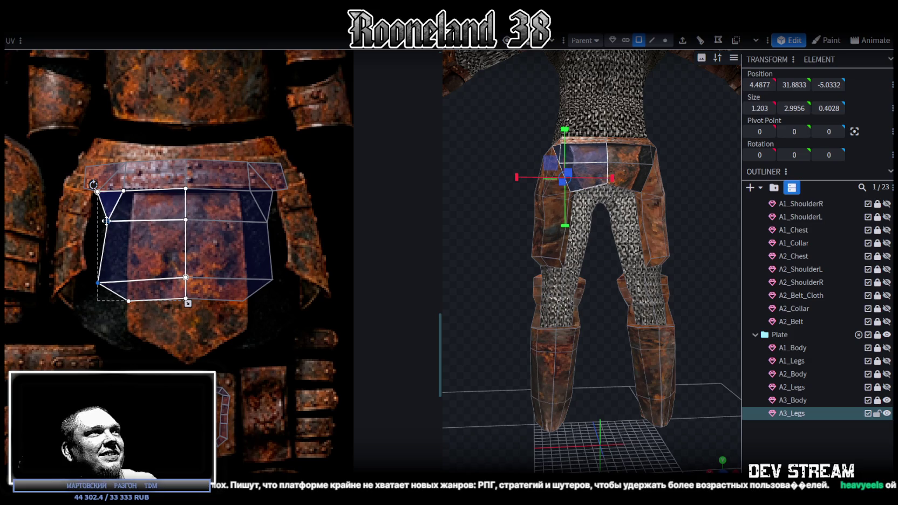
drag(97, 282, 106, 279)
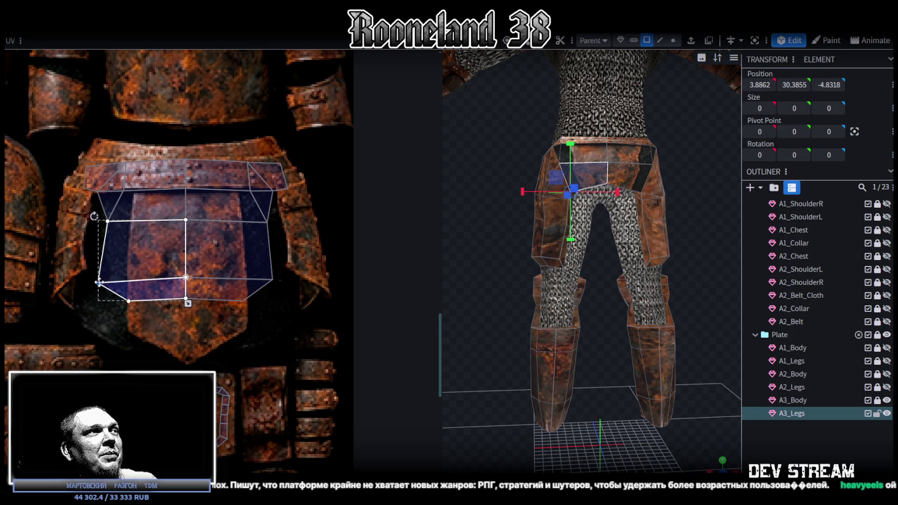
drag(104, 279, 189, 184)
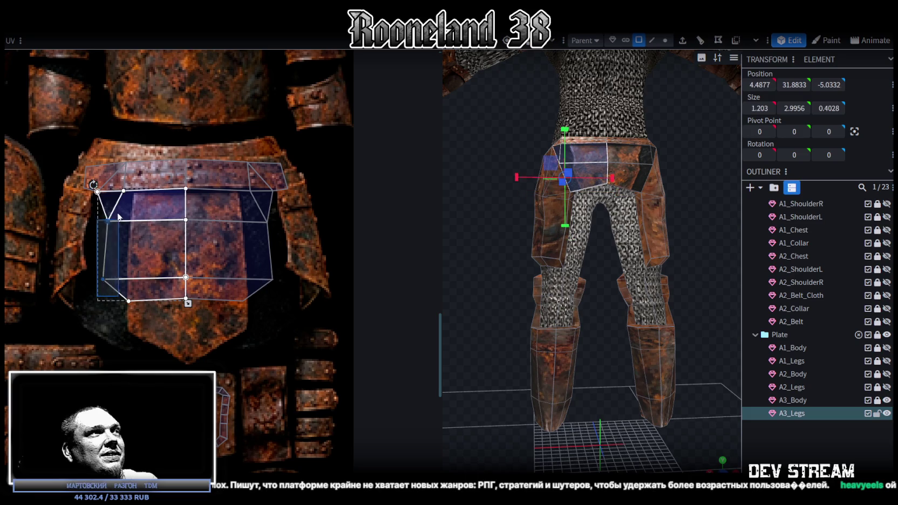
drag(106, 221, 106, 221)
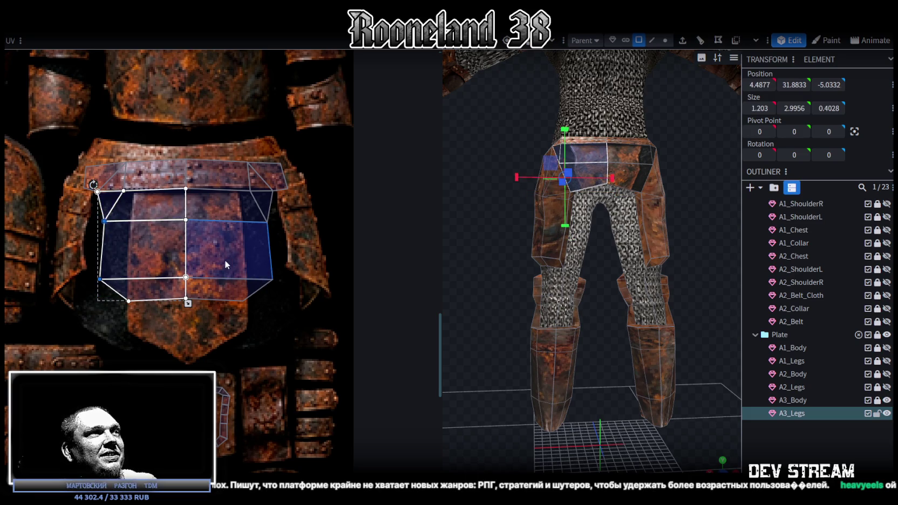
- Nudge the hip plate's lower-left and side middle UV vertices onto the plate's edges
scroll(246, 324, down, 2)
drag(502, 346, 481, 292)
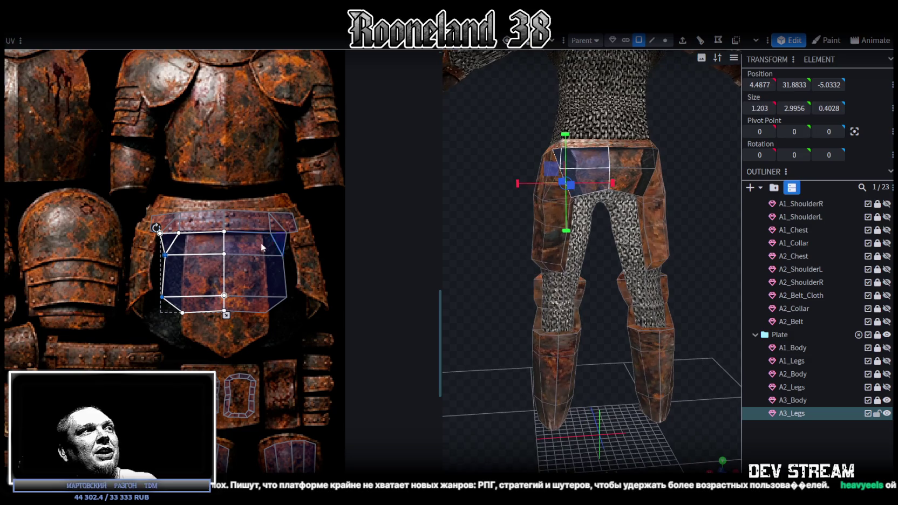
drag(267, 251, 308, 281)
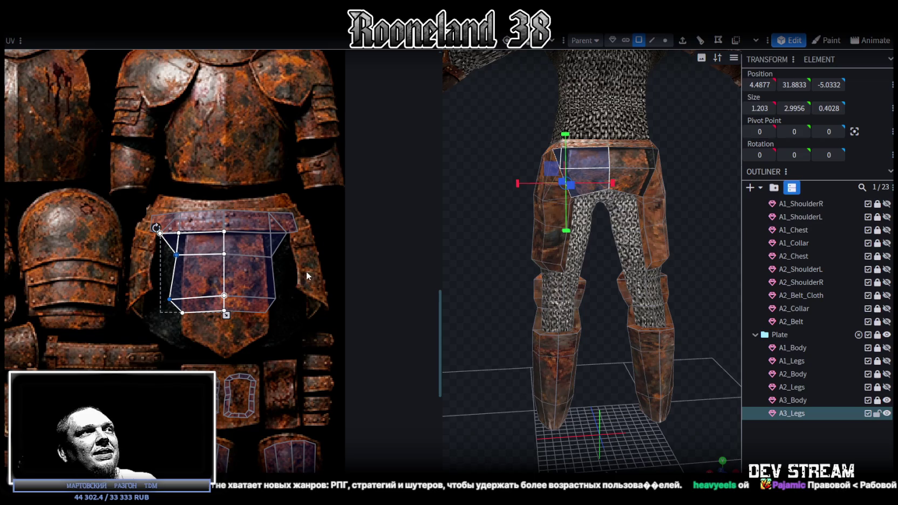
click(170, 300)
drag(171, 298, 174, 298)
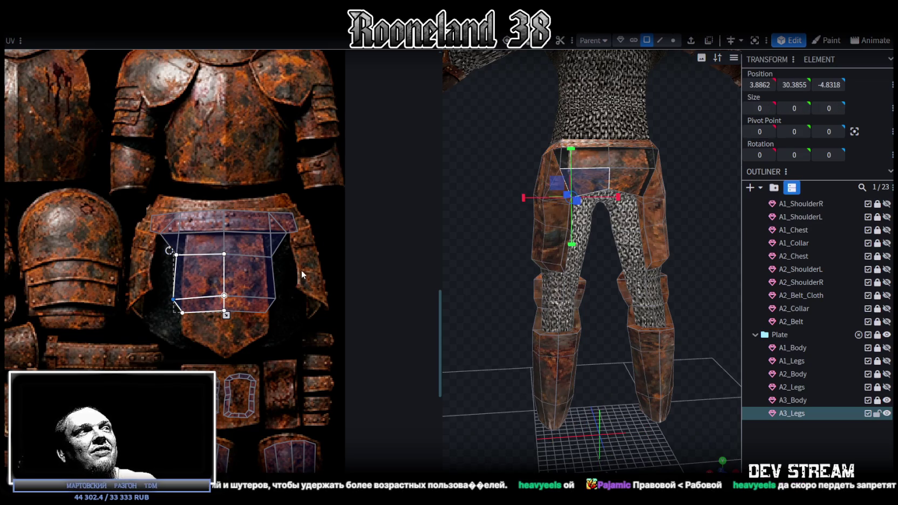
scroll(281, 319, up, 3)
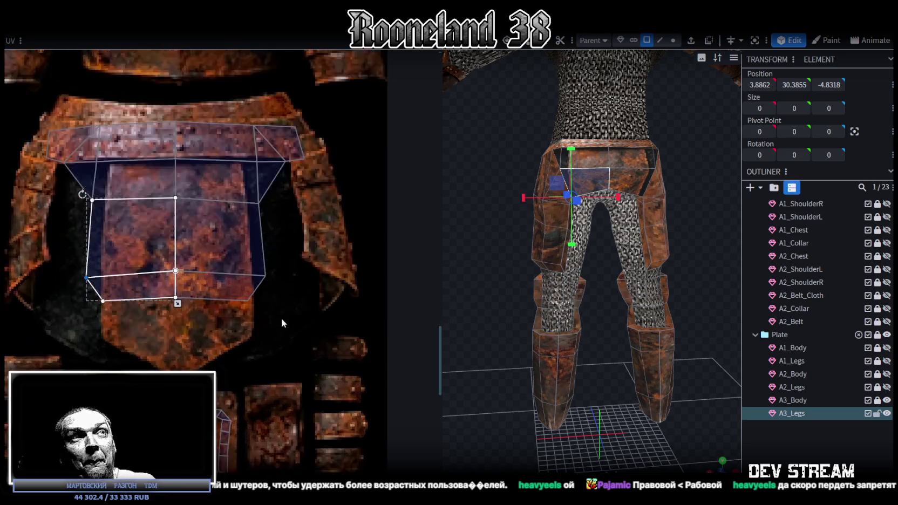
scroll(290, 314, up, 2)
drag(241, 142, 229, 137)
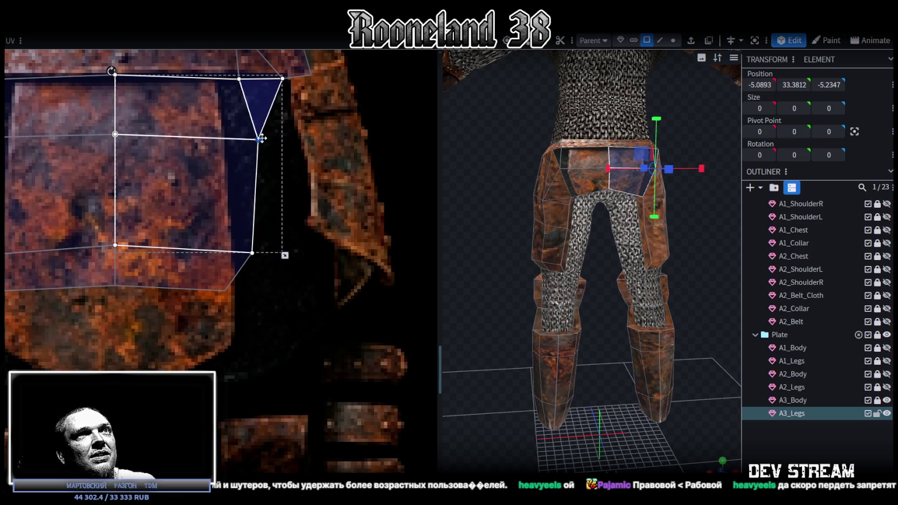
drag(229, 137, 242, 143)
scroll(254, 162, down, 3)
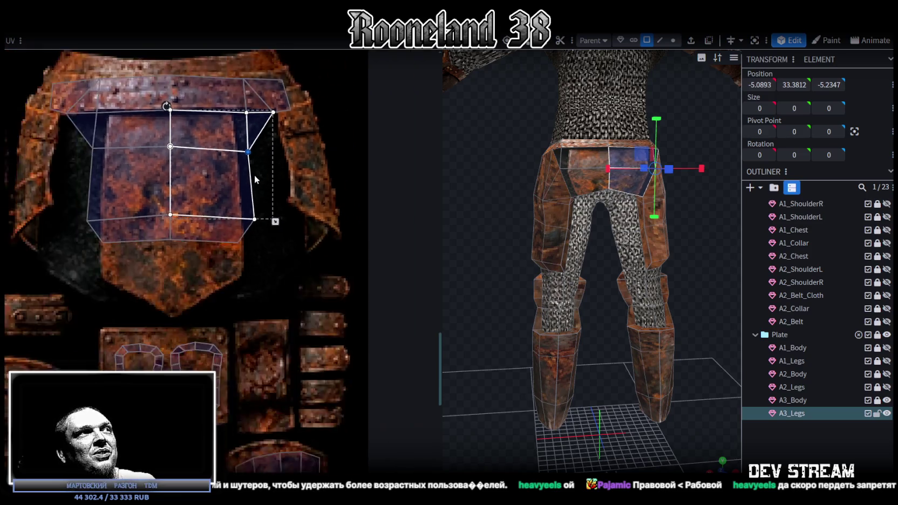
scroll(257, 175, down, 1)
- Select the belt strip's UV faces on both hips and raise the top-left belt vertices slightly
click(216, 215)
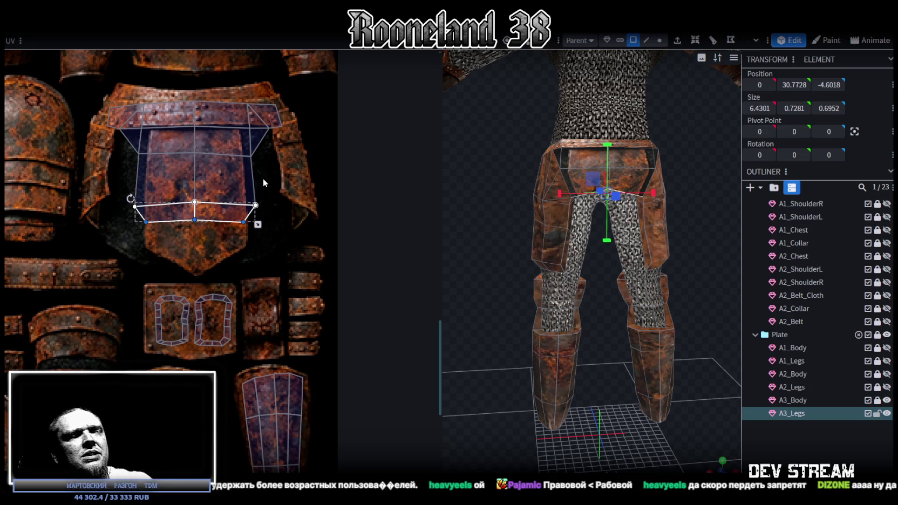
scroll(273, 183, up, 1)
scroll(171, 145, up, 2)
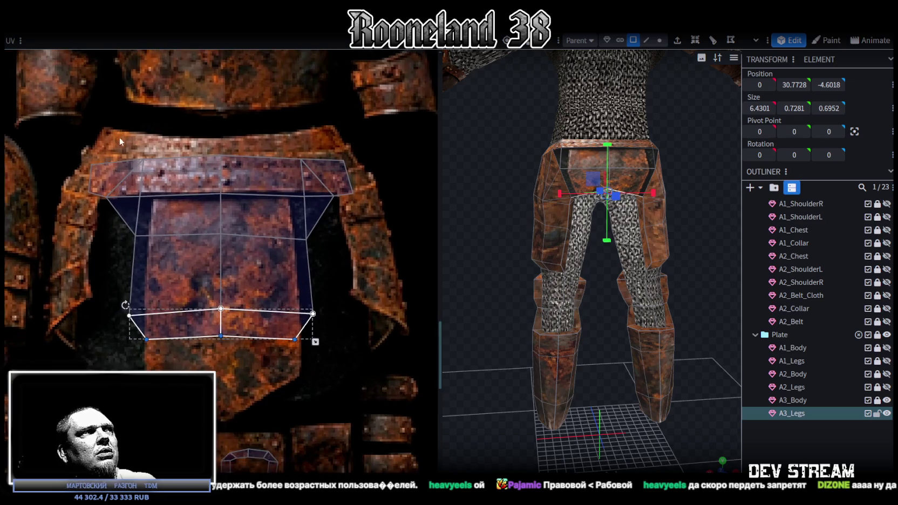
click(158, 203)
drag(141, 196, 142, 191)
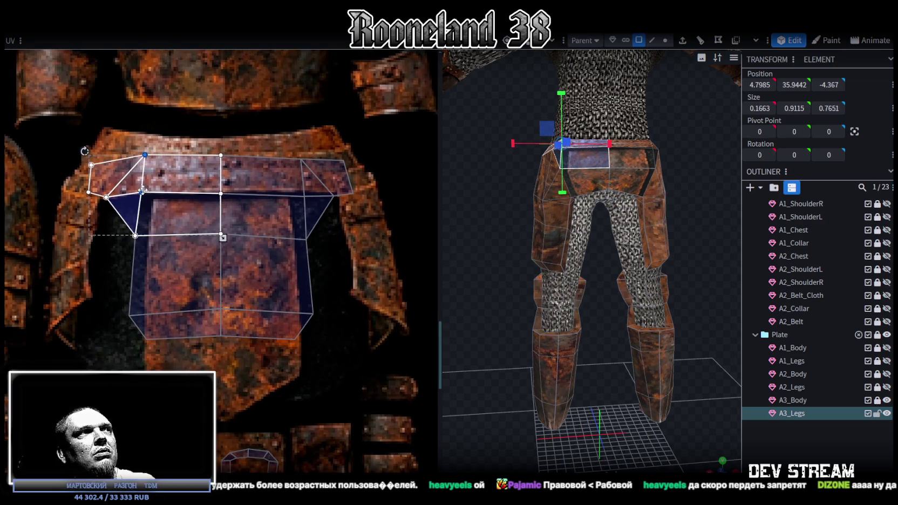
click(255, 169)
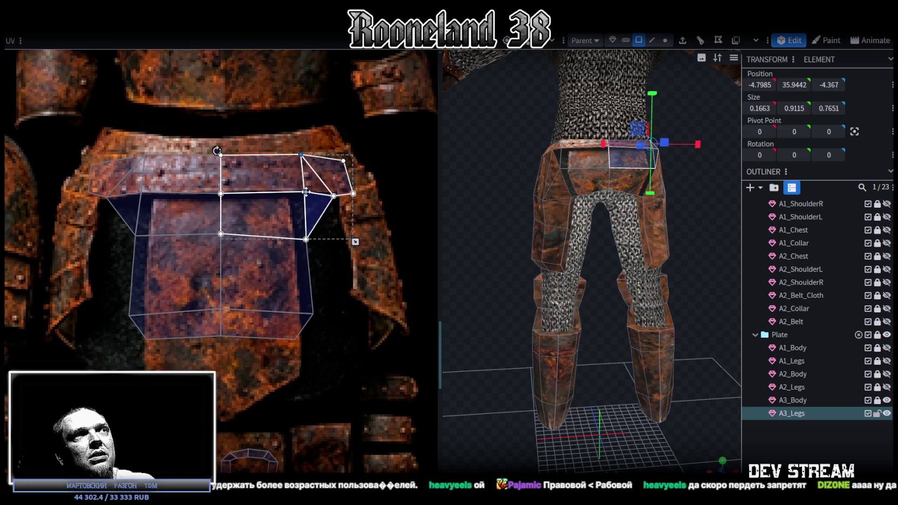
drag(214, 155, 242, 197)
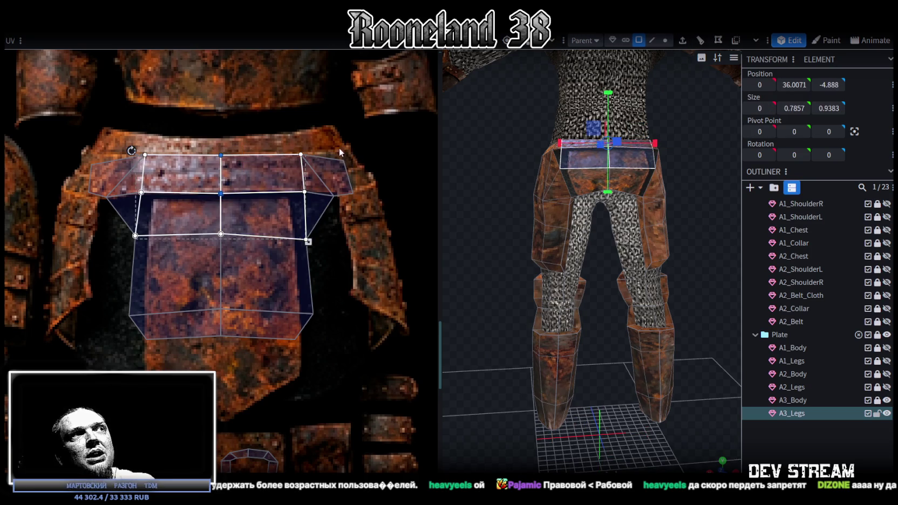
drag(322, 150, 341, 199)
click(330, 194)
click(331, 193)
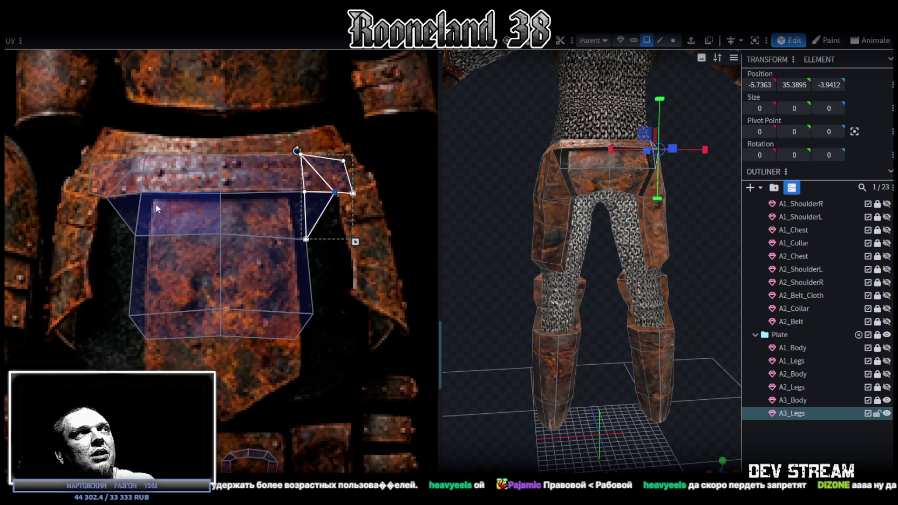
click(94, 202)
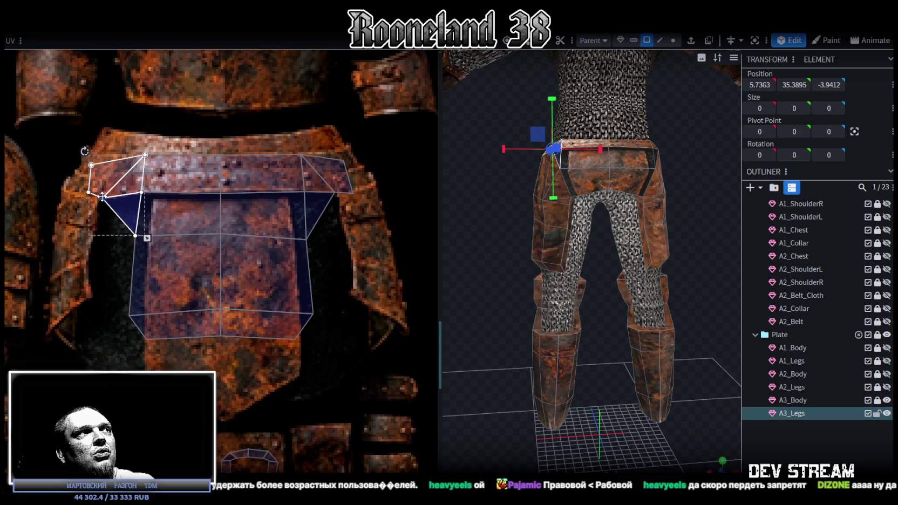
mouse_move(79, 198)
mouse_down()
mouse_move(95, 190)
mouse_move(60, 189)
mouse_move(72, 188)
mouse_up()
- Lift the right belt vertex and spread the top-edge belt vertices along the rusty belt strip
click(91, 165)
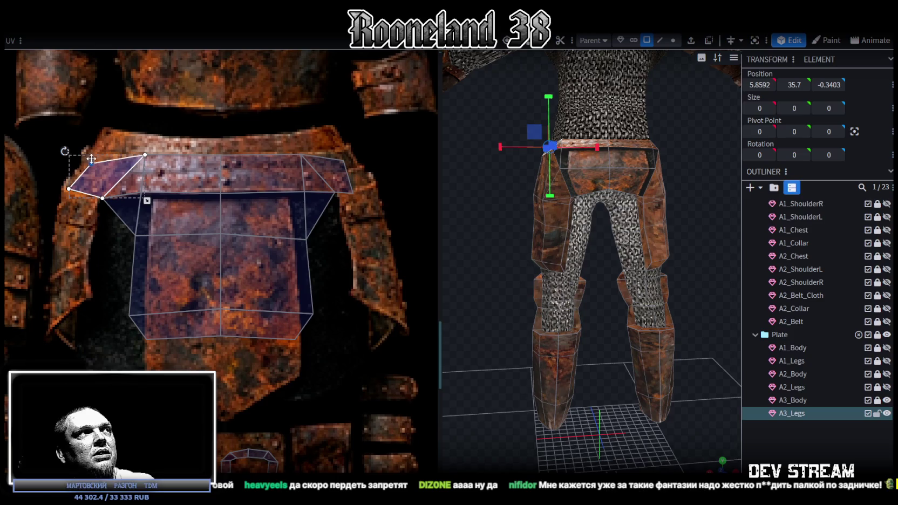
scroll(211, 178, right, 3)
click(267, 170)
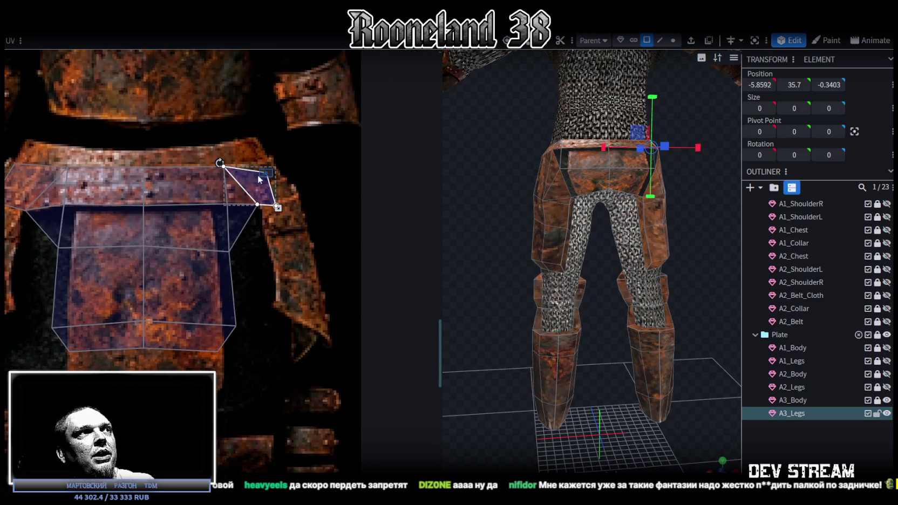
drag(266, 172, 268, 159)
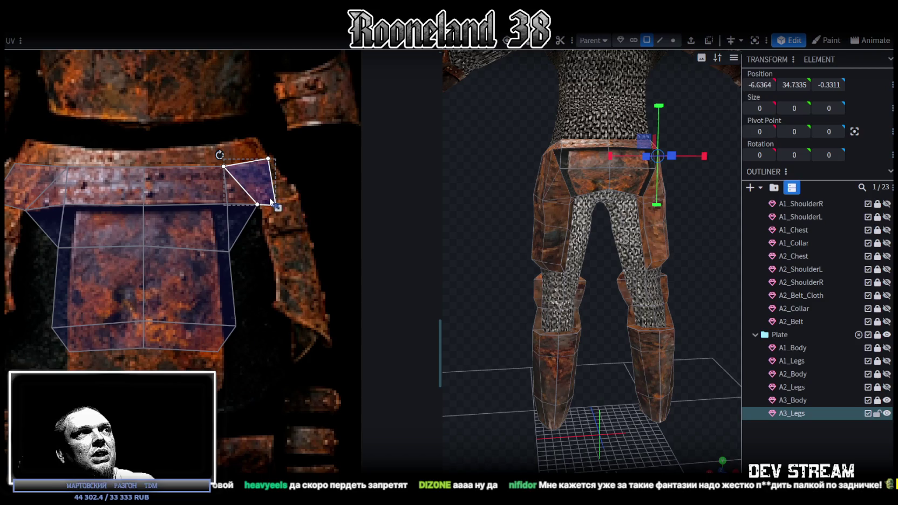
drag(277, 206, 292, 196)
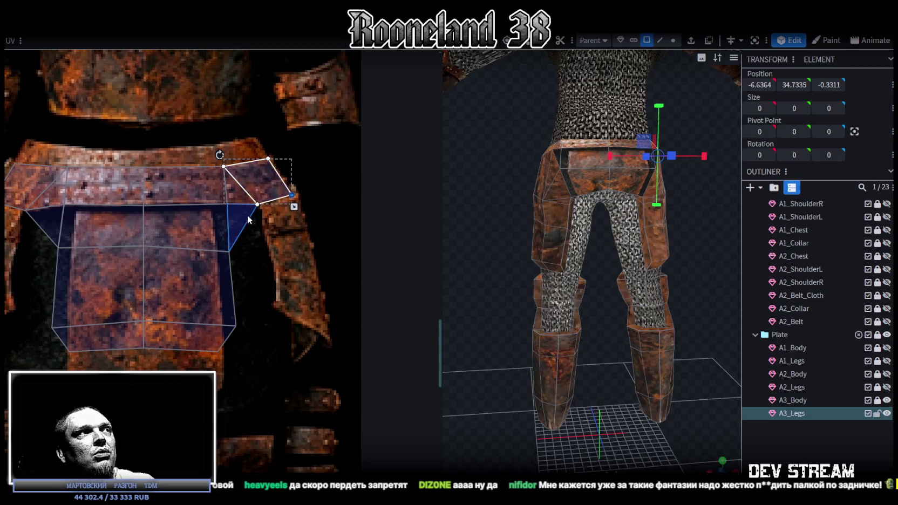
scroll(262, 230, down, 2)
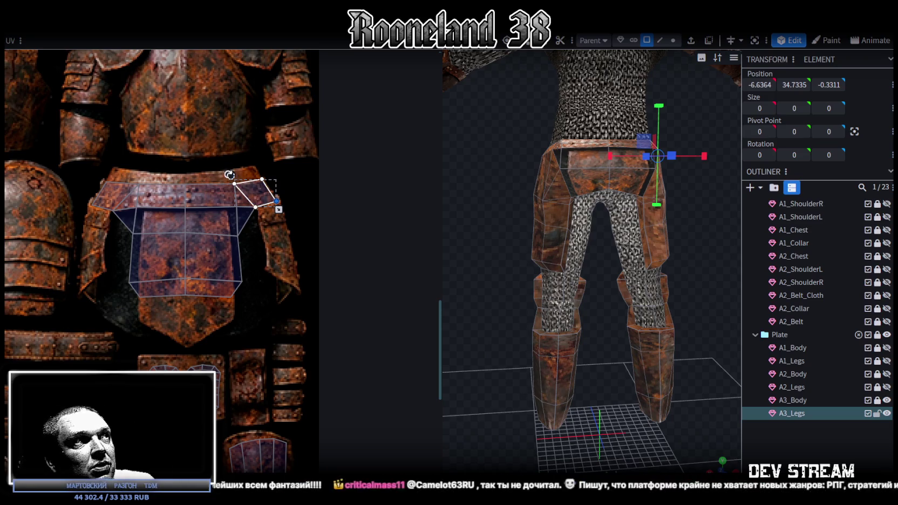
shift+click(221, 190)
scroll(234, 185, up, 2)
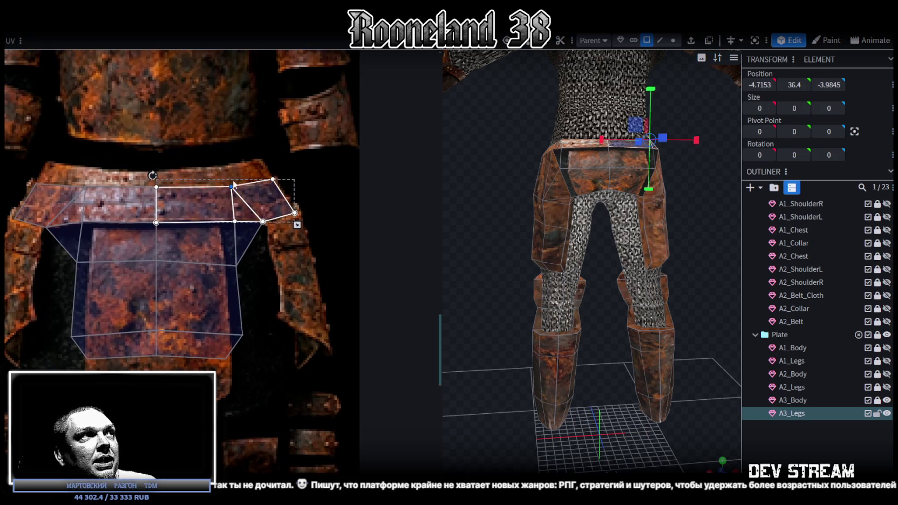
drag(231, 185, 240, 184)
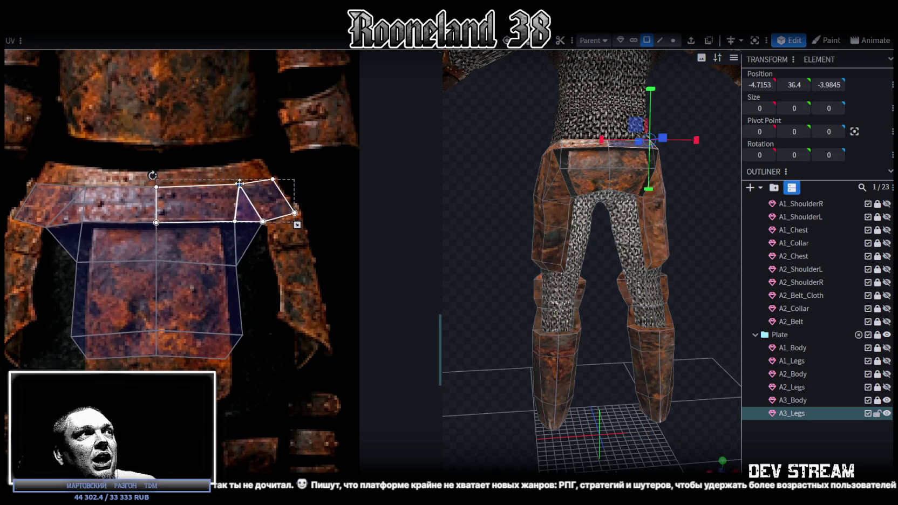
middle_drag(171, 187, 212, 182)
click(212, 182)
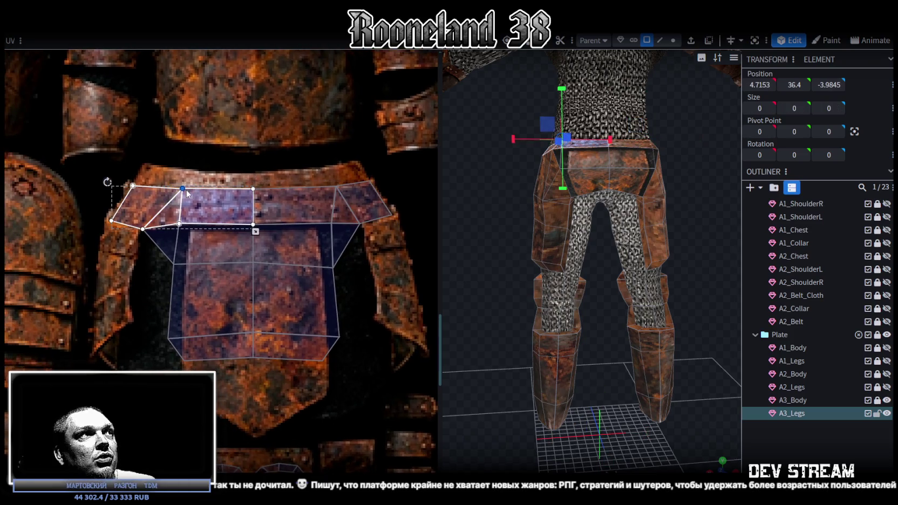
drag(175, 188, 161, 188)
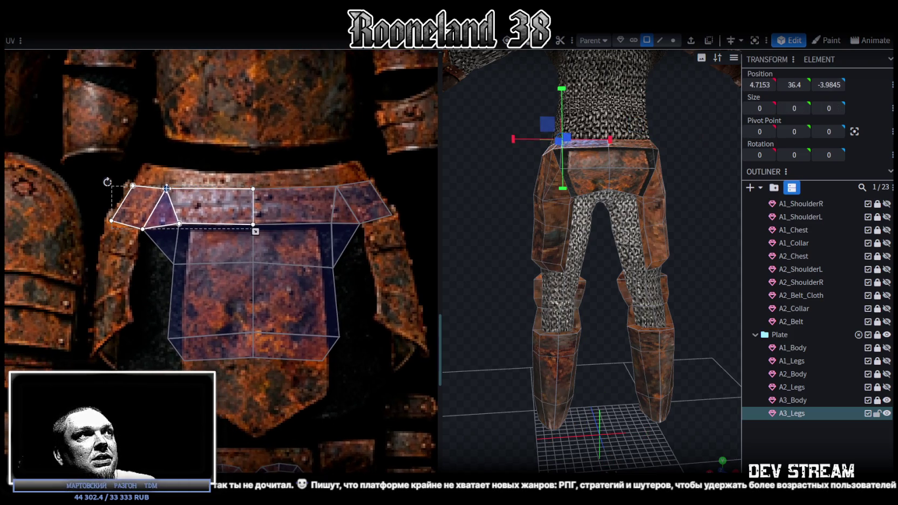
mouse_move(460, 206)
mouse_down()
mouse_move(547, 245)
mouse_move(679, 261)
mouse_move(585, 256)
mouse_up()
click(658, 248)
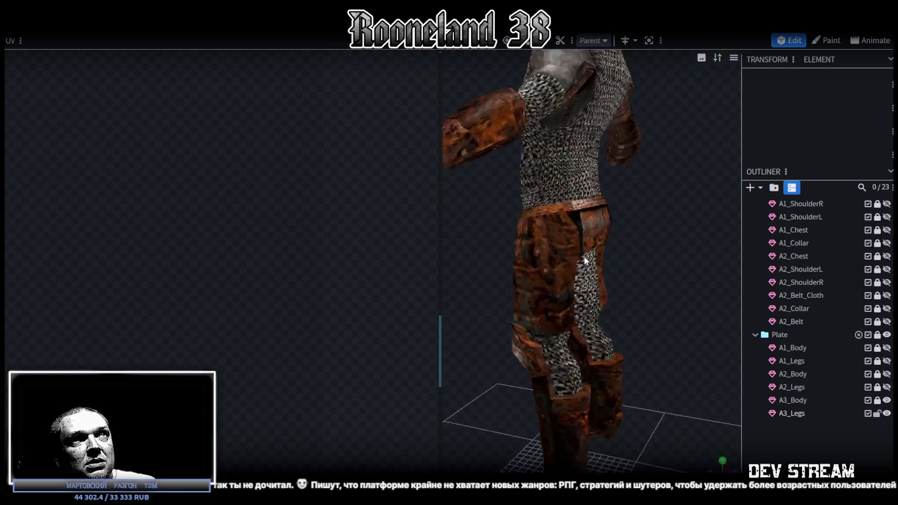
- Nudge a belt top-edge UV vertex slightly down-right, then select the belt's top-edge vertices
scroll(579, 262, up, 3)
click(512, 181)
mouse_move(570, 194)
mouse_down()
mouse_move(670, 216)
mouse_move(599, 191)
mouse_up()
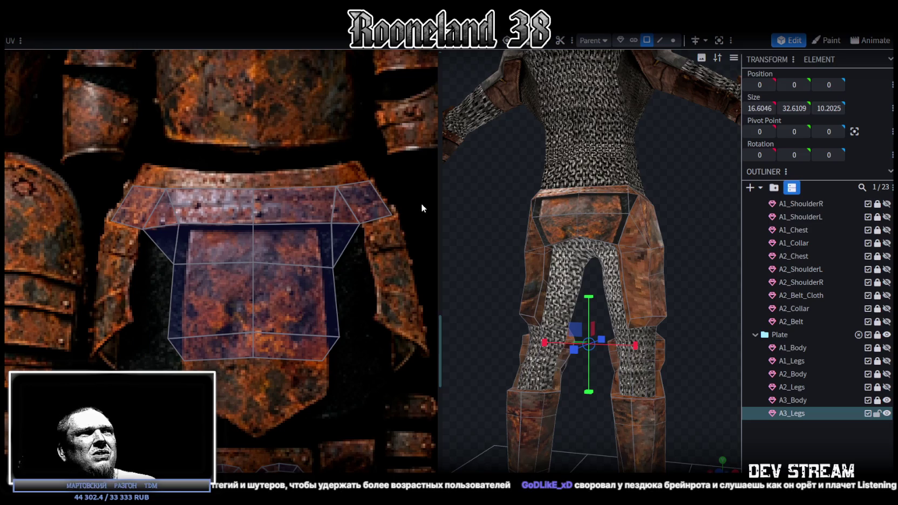
click(333, 186)
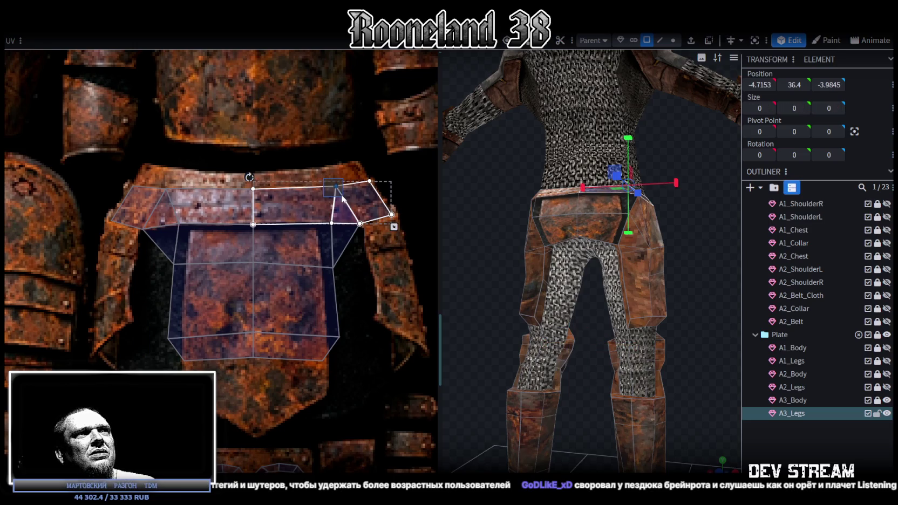
drag(335, 186, 337, 188)
mouse_move(222, 180)
mouse_down()
mouse_move(271, 194)
mouse_move(254, 190)
mouse_up()
- Reselect A3_Legs and orbit to a front view to inspect the leg armour
drag(651, 303, 654, 321)
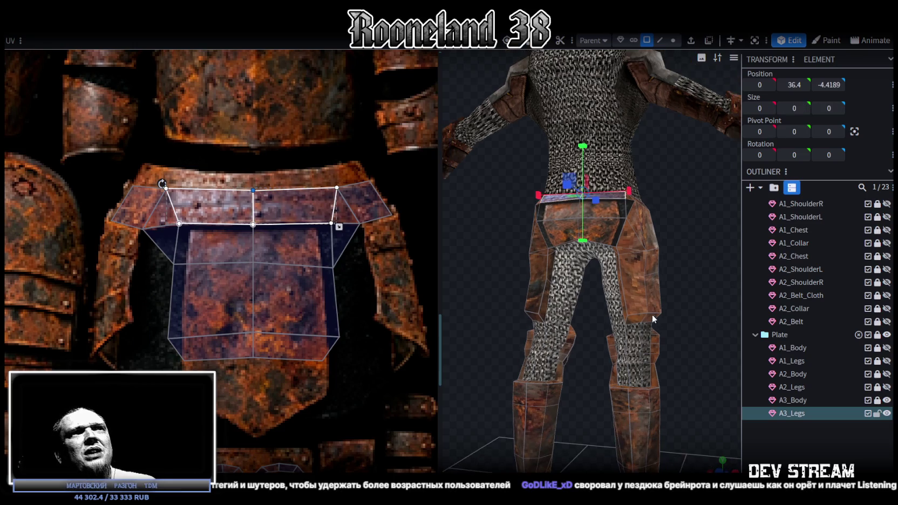
click(706, 309)
mouse_move(705, 309)
mouse_down()
mouse_move(616, 326)
mouse_move(669, 319)
mouse_move(633, 263)
mouse_up()
click(599, 223)
mouse_move(598, 223)
mouse_down()
mouse_move(522, 328)
mouse_move(592, 328)
mouse_move(669, 346)
mouse_move(684, 368)
mouse_move(752, 368)
mouse_move(681, 308)
mouse_move(719, 300)
mouse_move(665, 286)
mouse_move(666, 273)
mouse_up()
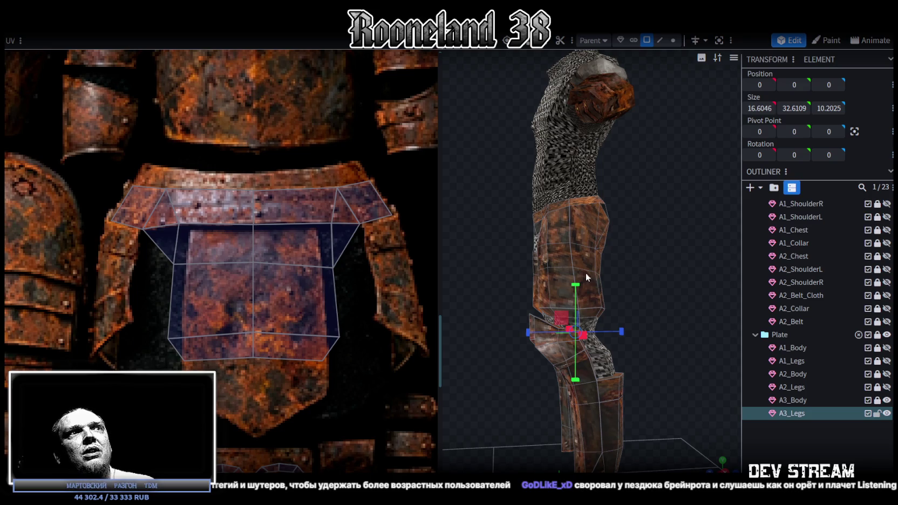
- In vertex mode, push the paired hip vertices of A3_Legs slightly along Z
mouse_move(643, 268)
mouse_down()
mouse_move(500, 288)
mouse_move(517, 297)
mouse_move(502, 291)
mouse_up()
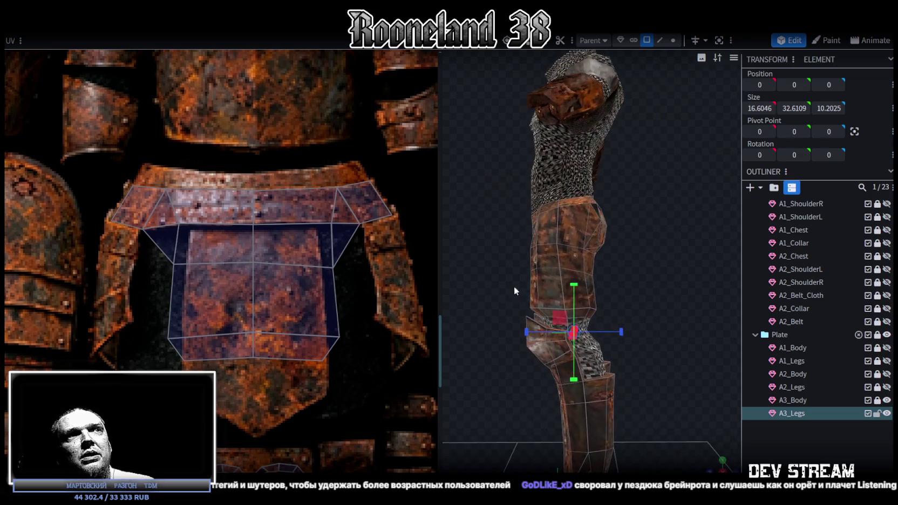
click(673, 40)
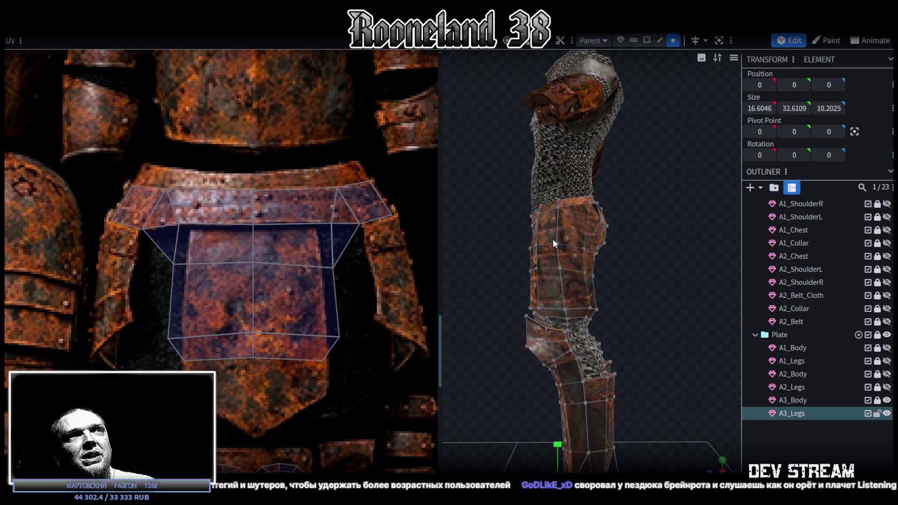
click(558, 237)
mouse_move(540, 243)
mouse_down()
mouse_move(657, 244)
mouse_move(574, 249)
mouse_up()
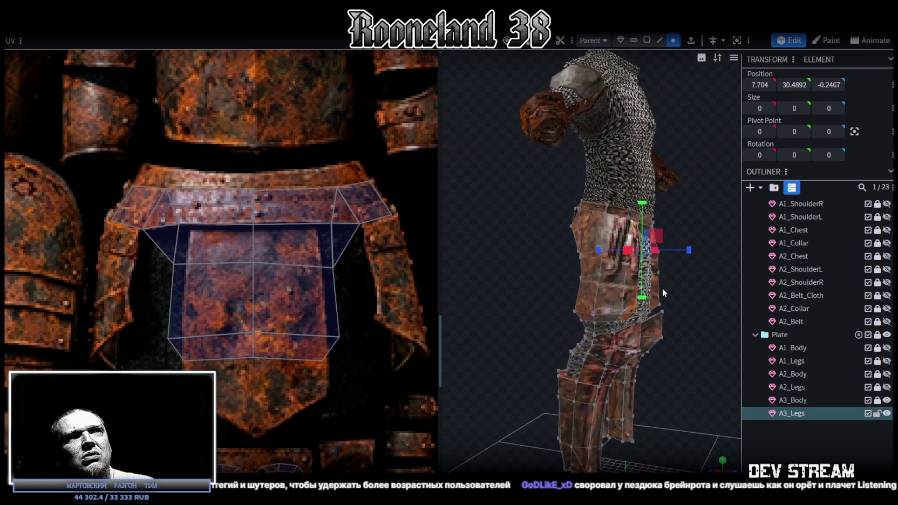
drag(669, 289, 531, 272)
key(v)
mouse_move(485, 246)
mouse_down()
mouse_move(665, 304)
mouse_move(636, 259)
mouse_up()
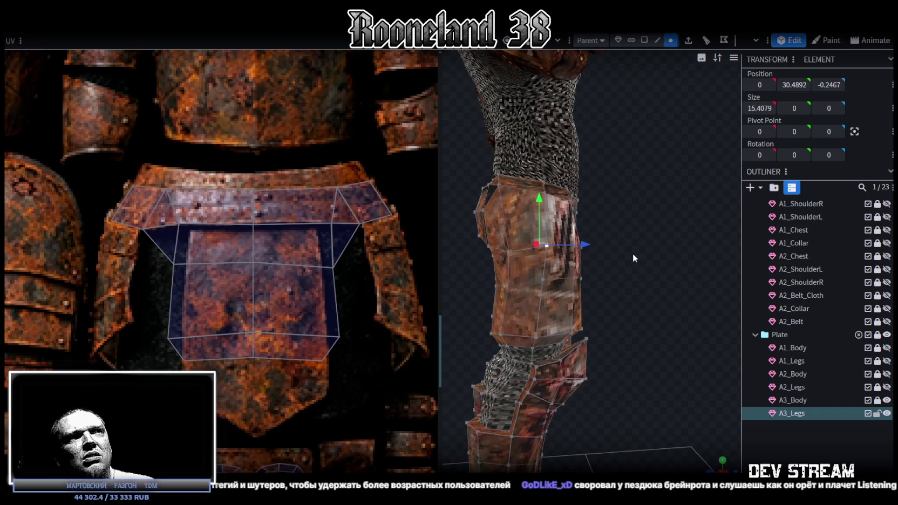
drag(587, 244, 583, 245)
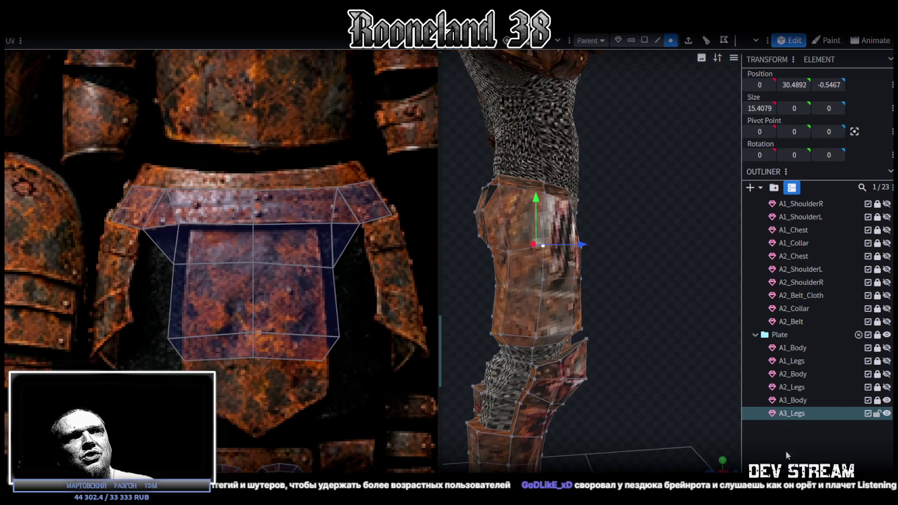
- Deselect, orbit to a front view of the legs and reselect A3_Legs
click(677, 324)
drag(677, 325, 607, 291)
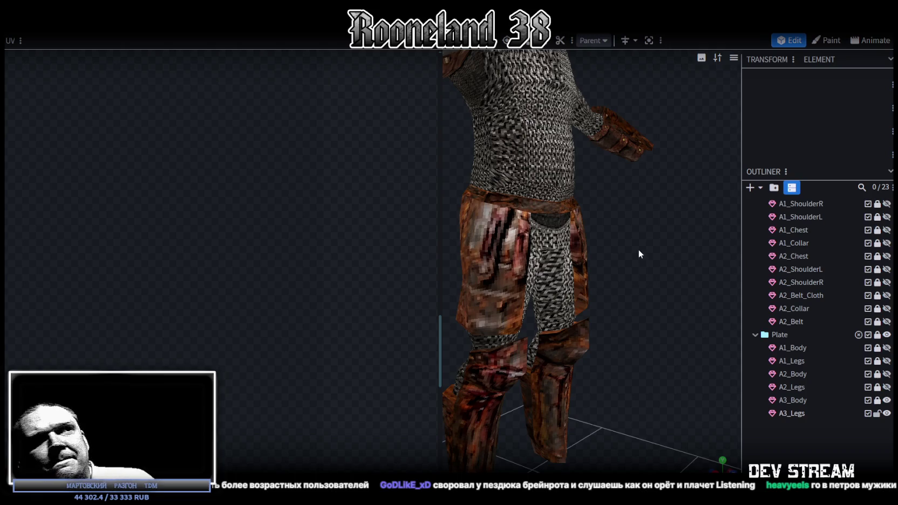
click(508, 250)
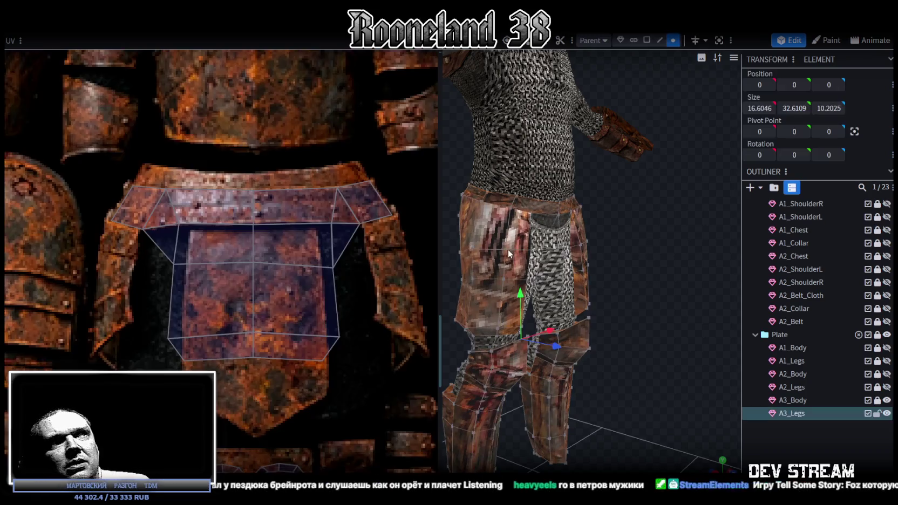
- Select the left UV island and pull one of its vertices up onto the plate texture
scroll(220, 227, down, 2)
scroll(252, 254, down, 3)
scroll(231, 277, down, 3)
scroll(155, 258, up, 8)
scroll(155, 258, up, 2)
drag(112, 255, 159, 296)
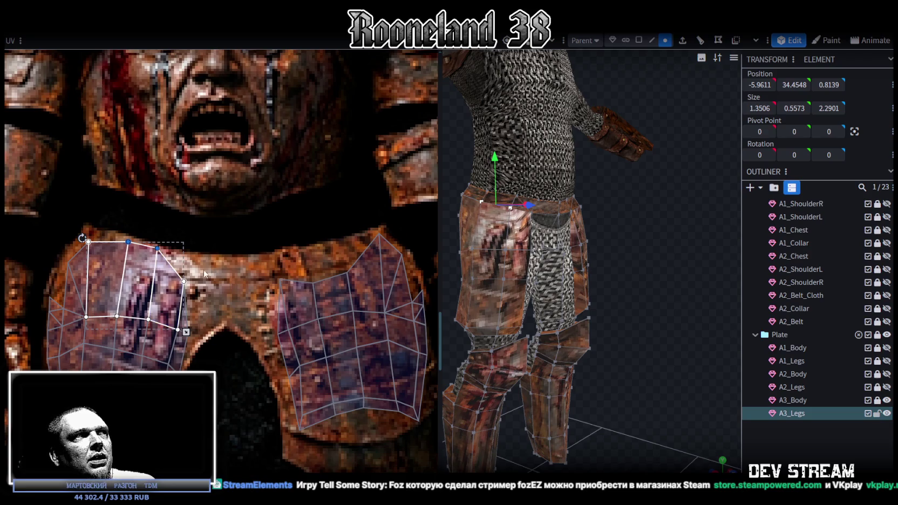
click(185, 280)
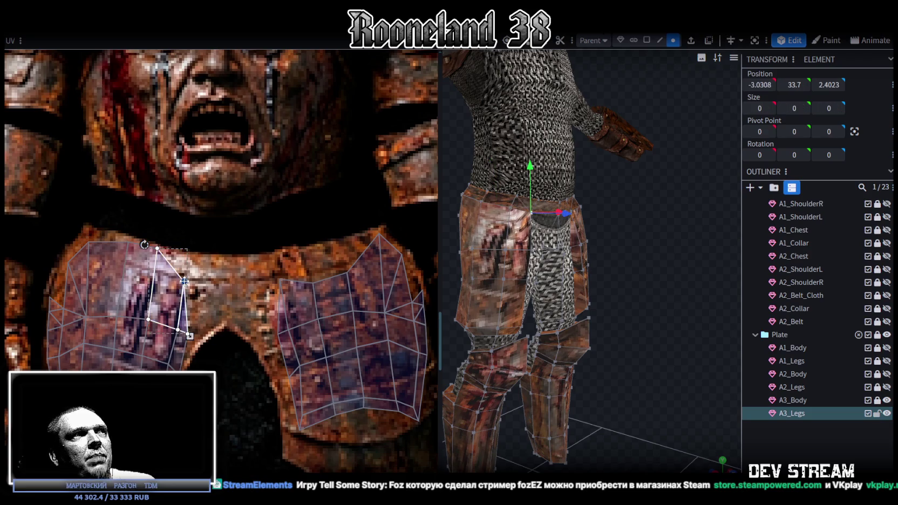
click(89, 242)
drag(89, 243, 88, 229)
- Move another left-plate UV vertex upward to reshape its faces
click(69, 263)
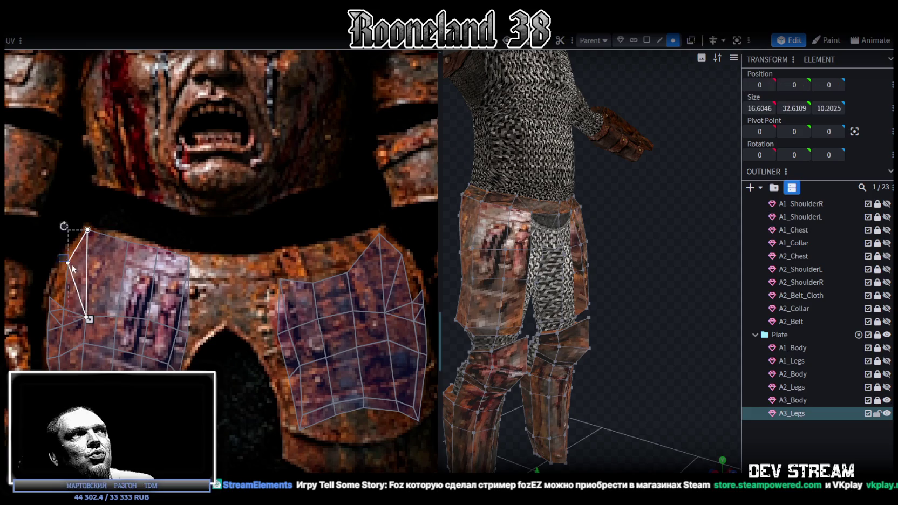
middle_drag(284, 280, 244, 295)
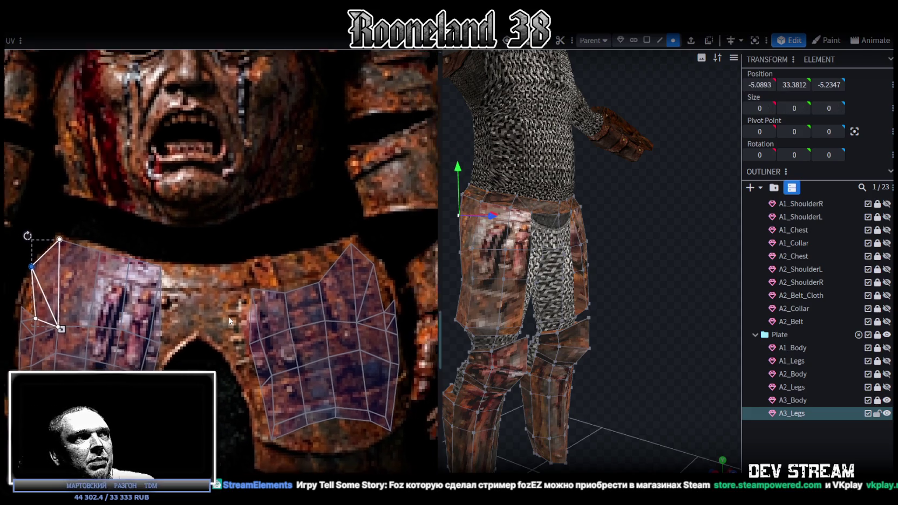
click(245, 296)
click(242, 292)
mouse_move(241, 292)
mouse_down()
mouse_move(232, 265)
mouse_move(310, 305)
mouse_move(306, 258)
mouse_up()
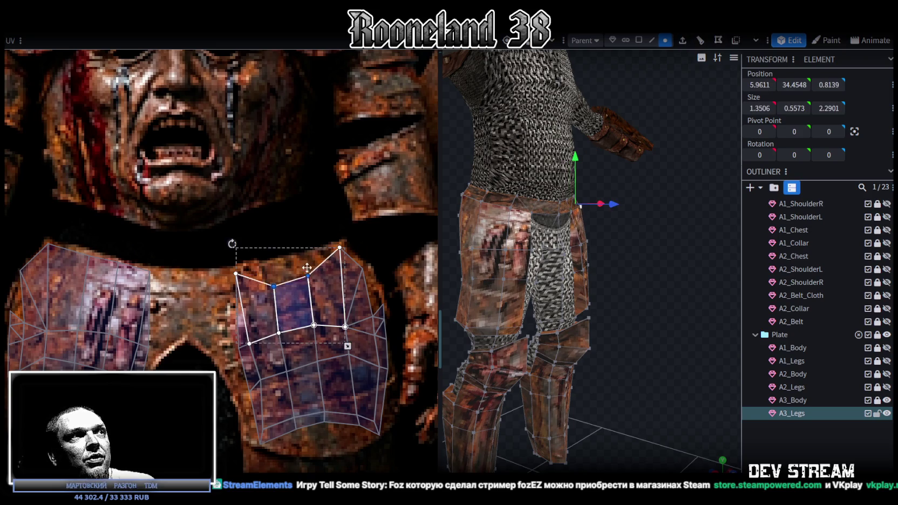
- Select vertices along the right island's edge and nudge the small edge triangle upward
click(340, 246)
click(362, 268)
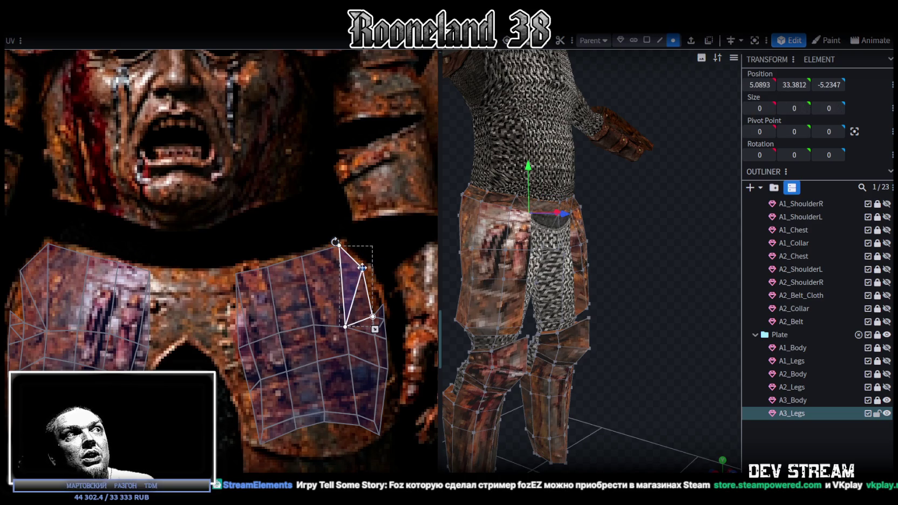
scroll(322, 318, down, 1)
scroll(361, 323, up, 1)
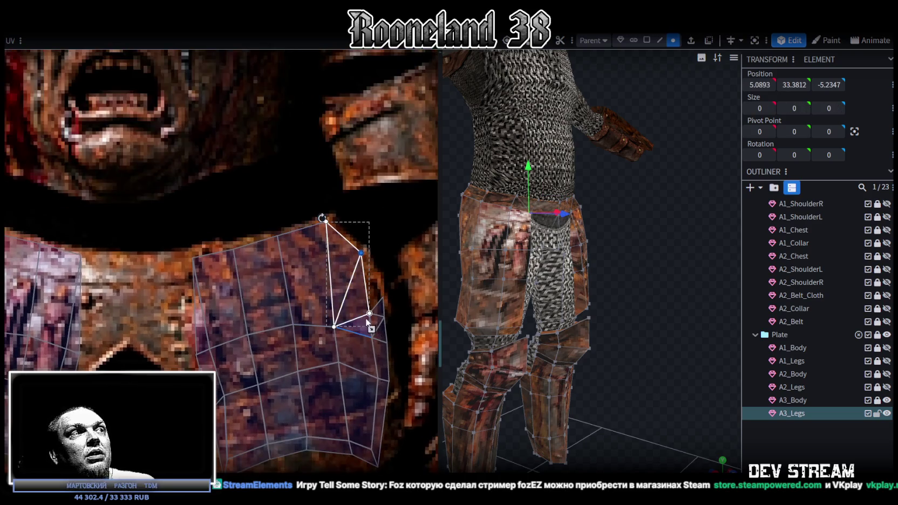
mouse_move(401, 294)
mouse_down()
mouse_move(360, 339)
mouse_move(333, 318)
mouse_up()
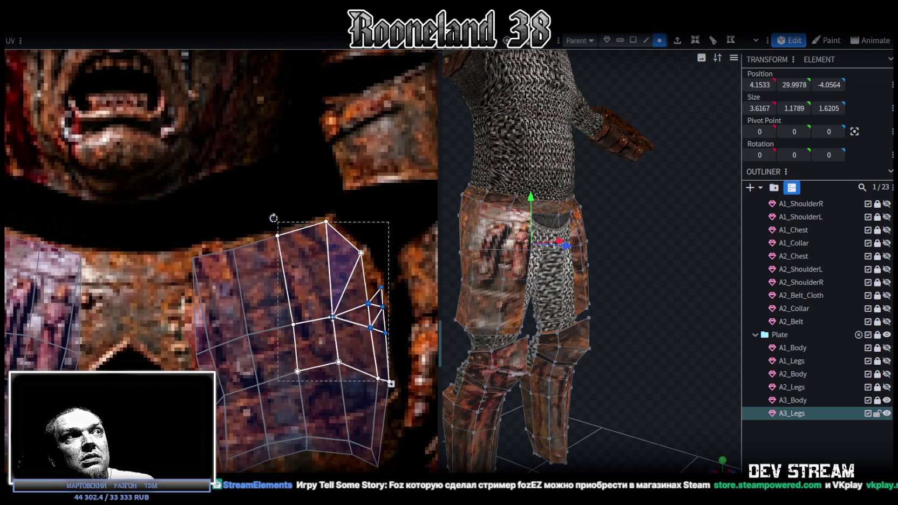
drag(382, 287, 381, 279)
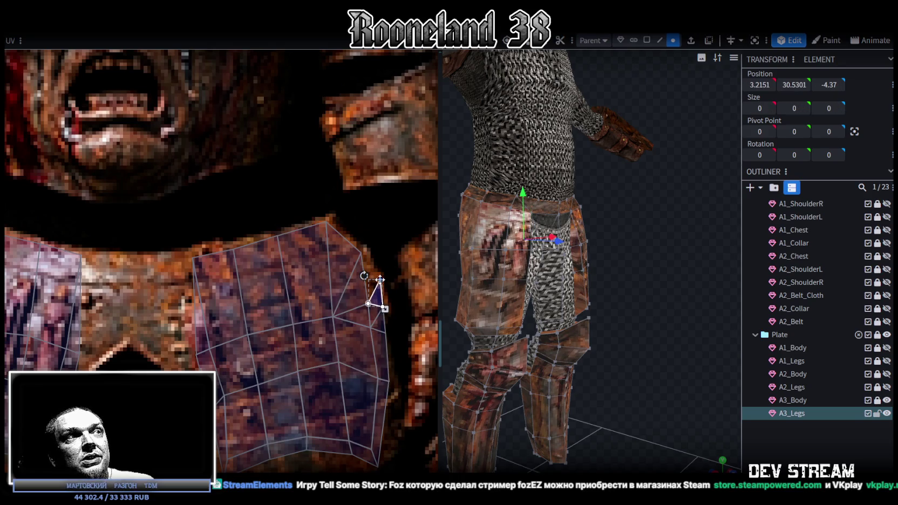
scroll(390, 297, down, 3)
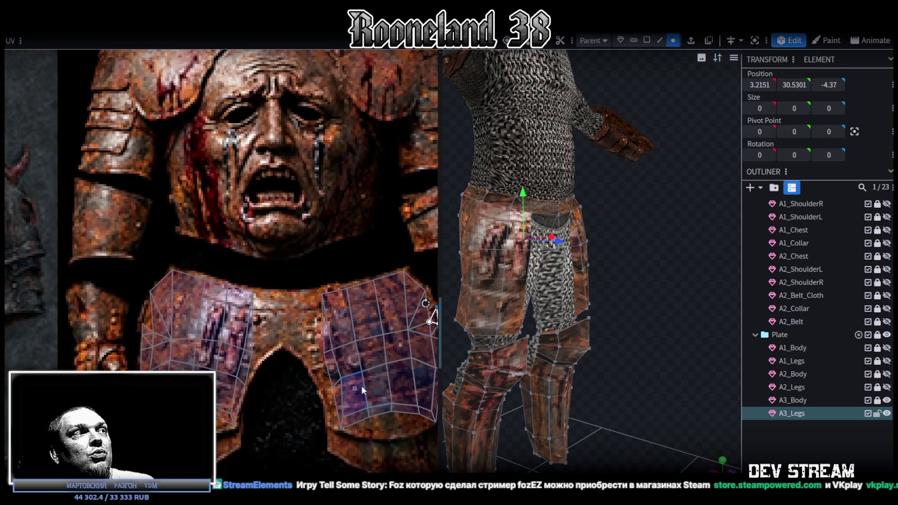
- Shift a small face on the left island's outer edge to the right to tidy it
mouse_move(138, 320)
mouse_down()
mouse_move(174, 341)
mouse_move(171, 330)
mouse_up()
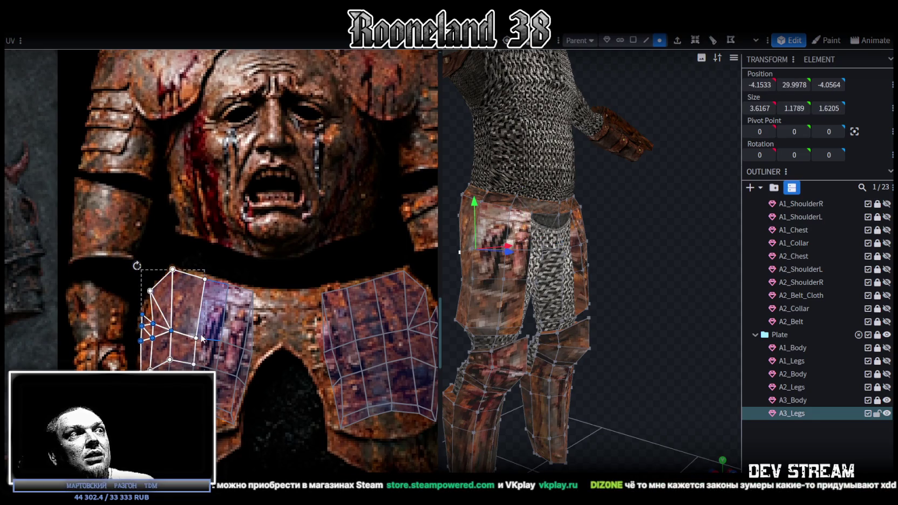
click(196, 333)
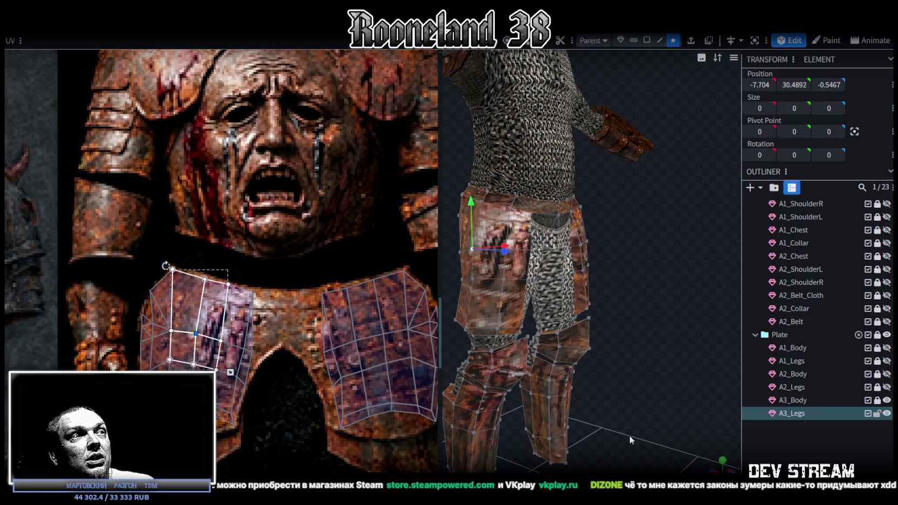
scroll(304, 368, up, 2)
scroll(228, 311, up, 2)
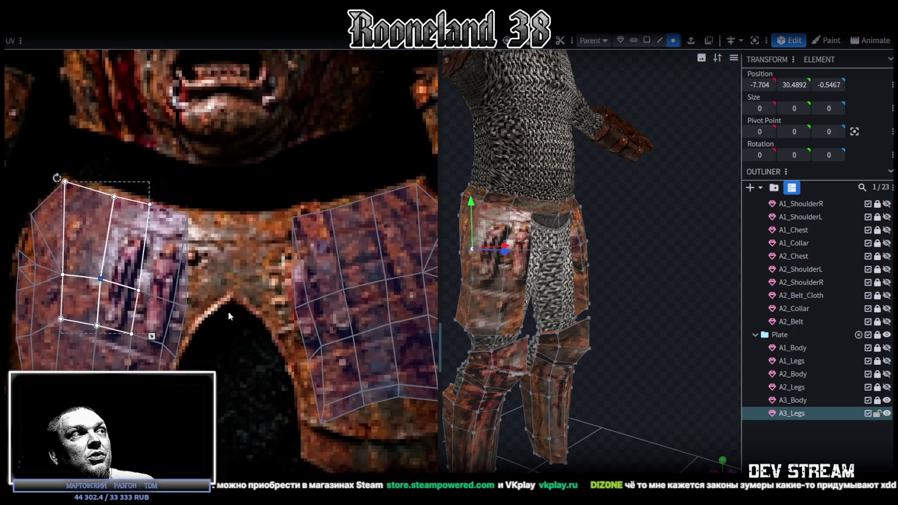
click(179, 314)
drag(179, 314, 206, 323)
click(287, 318)
- Adjust the right island's inner-edge vertices leftward and up, then move a face group down
drag(298, 304, 276, 317)
click(309, 354)
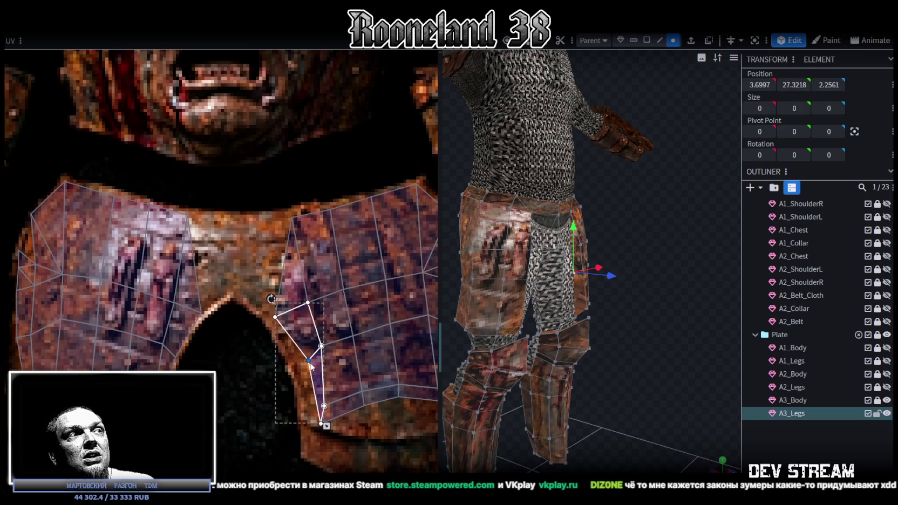
drag(296, 373, 312, 357)
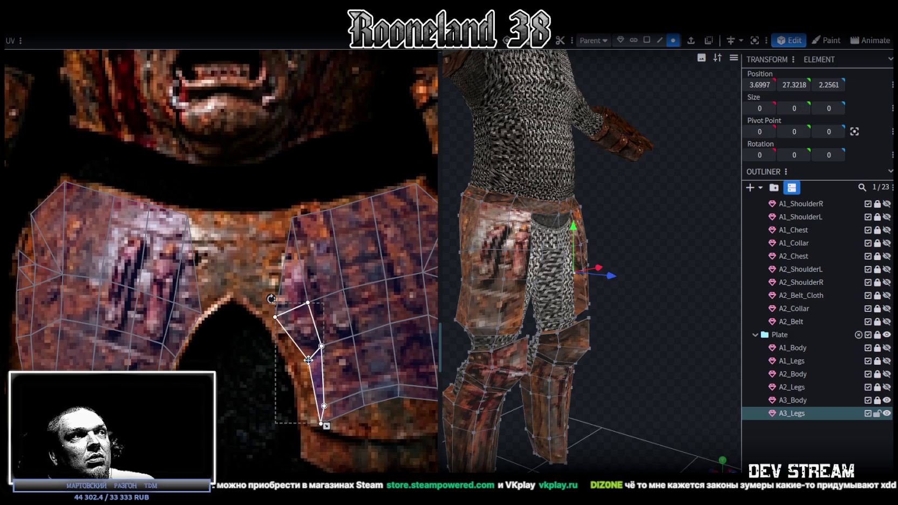
click(274, 314)
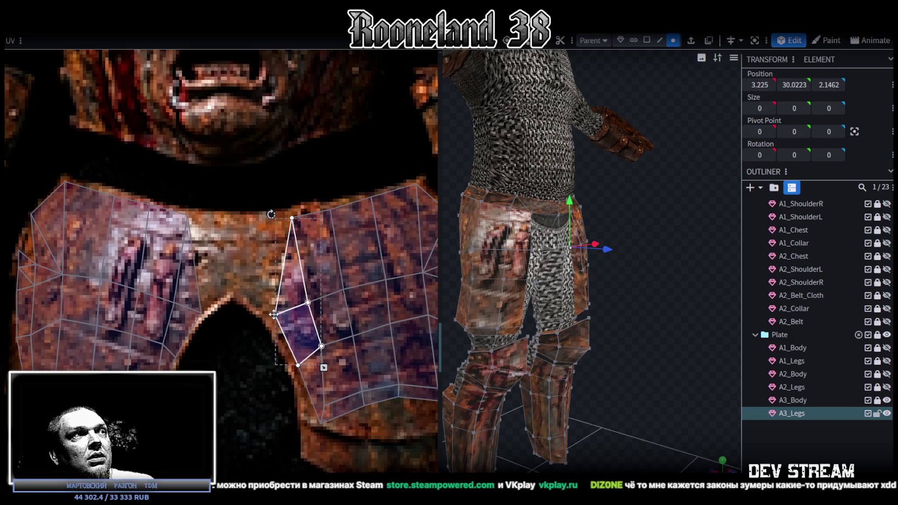
drag(274, 314, 271, 311)
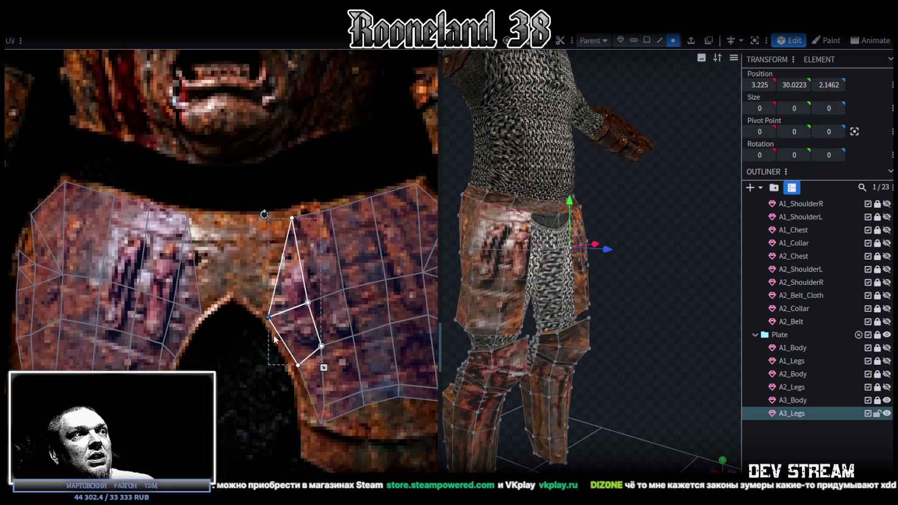
click(321, 423)
drag(322, 424, 317, 421)
scroll(340, 428, down, 1)
scroll(338, 428, down, 1)
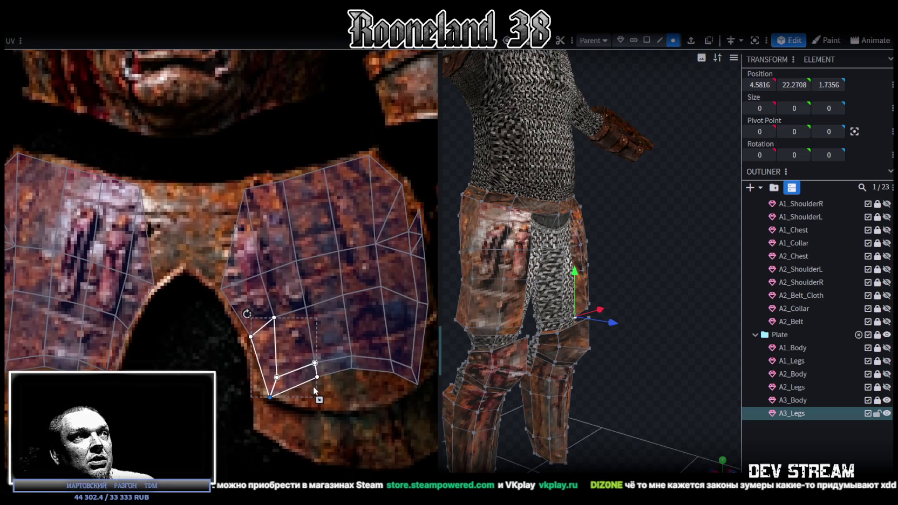
click(359, 339)
drag(351, 369, 353, 384)
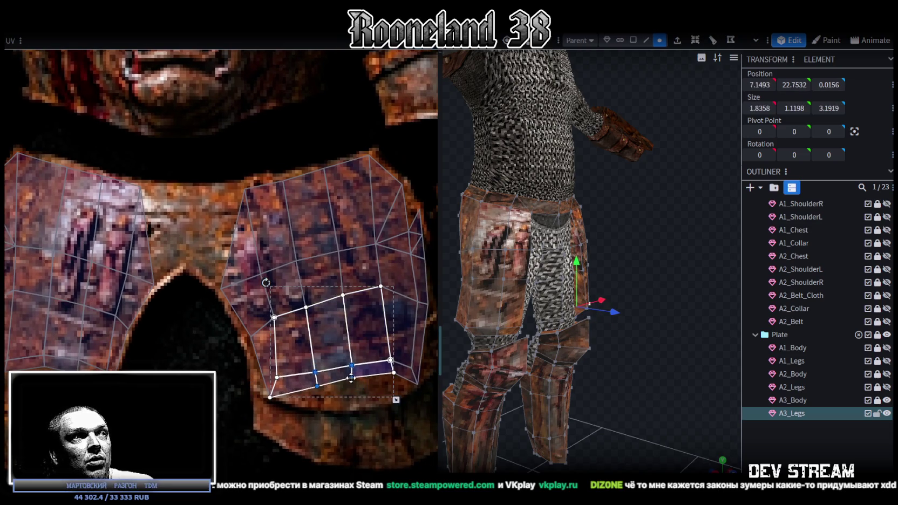
- Select faces along the right island's edge and nudge a UV vertex right to reshape them
click(381, 385)
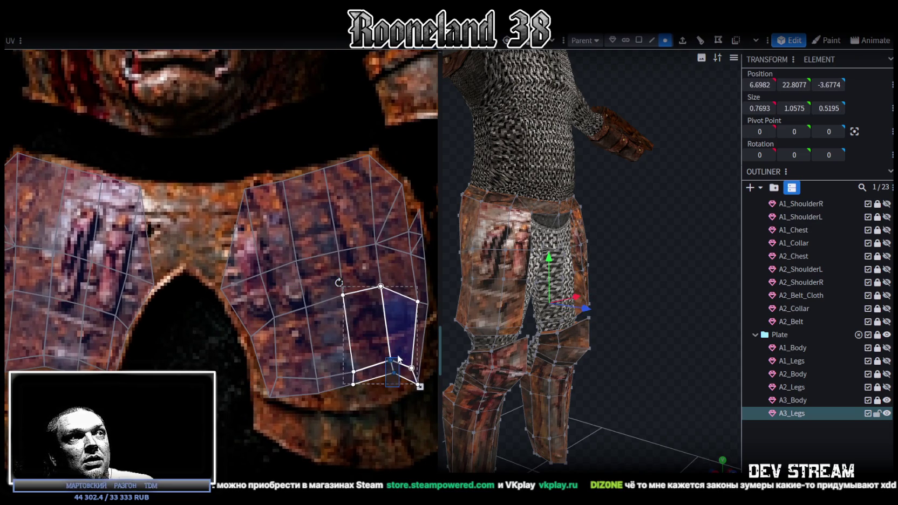
click(353, 386)
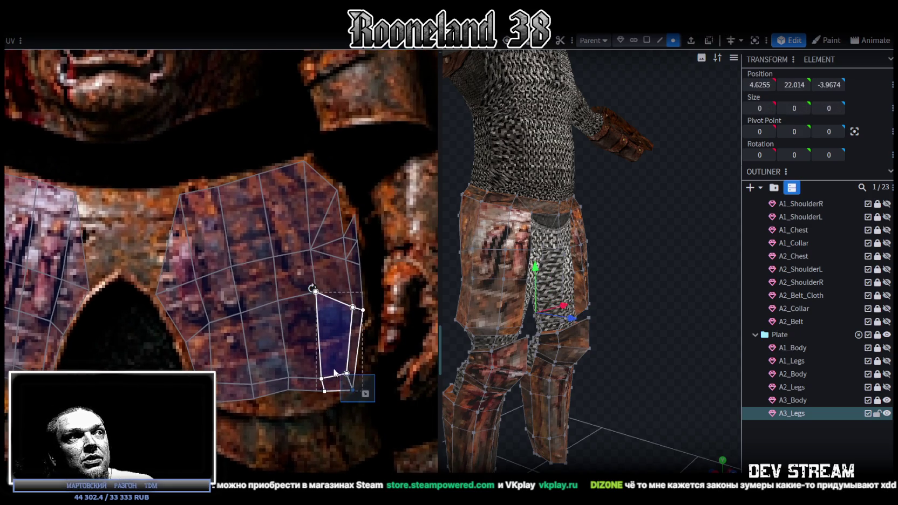
click(365, 308)
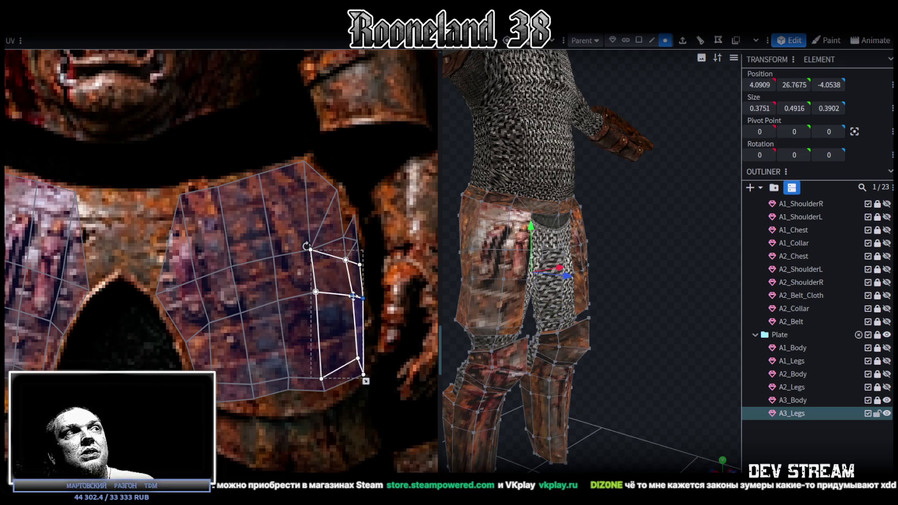
click(342, 258)
double_click(341, 259)
middle_drag(255, 350, 320, 378)
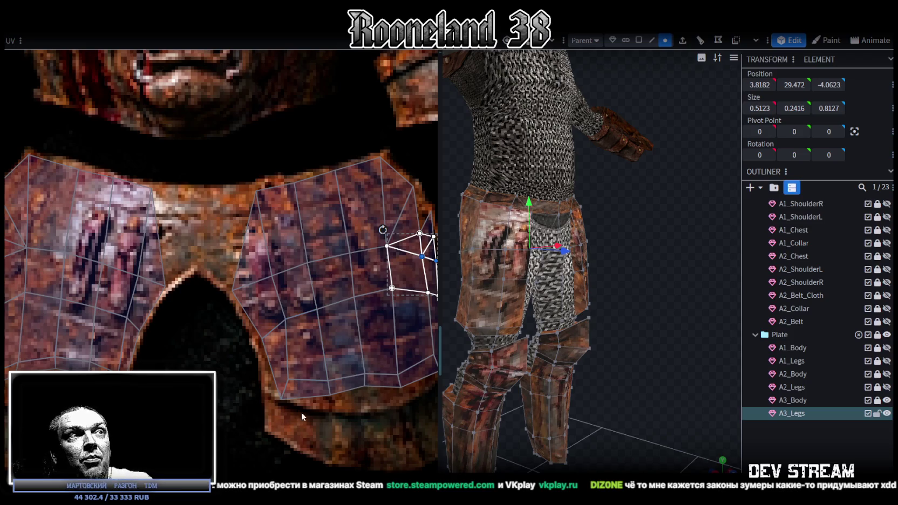
scroll(333, 400, down, 1)
click(365, 349)
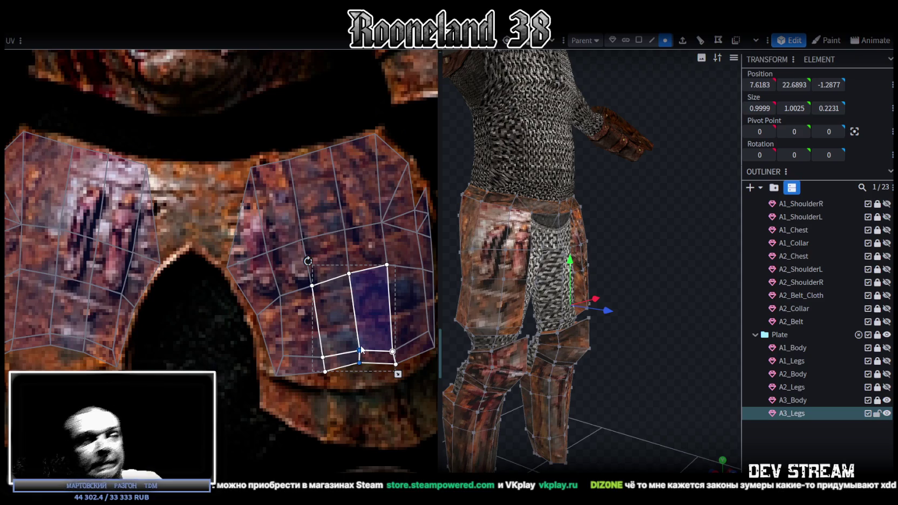
click(313, 378)
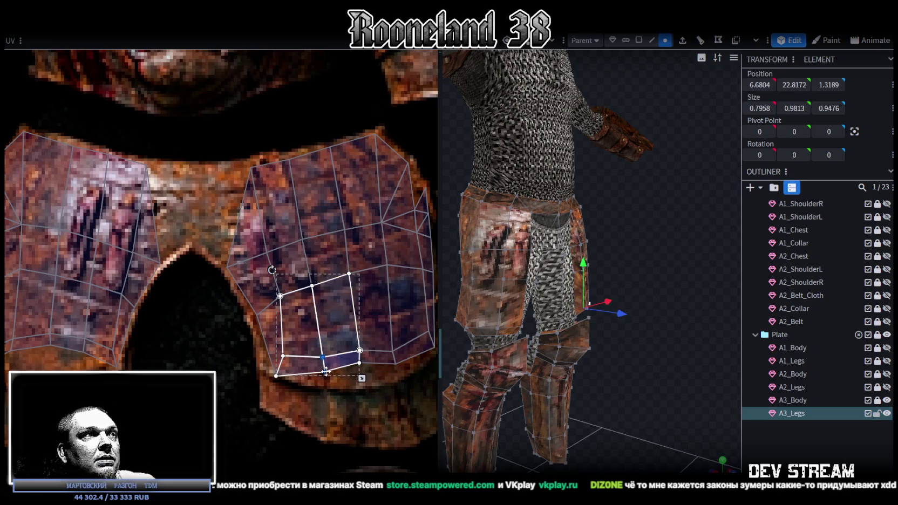
click(396, 356)
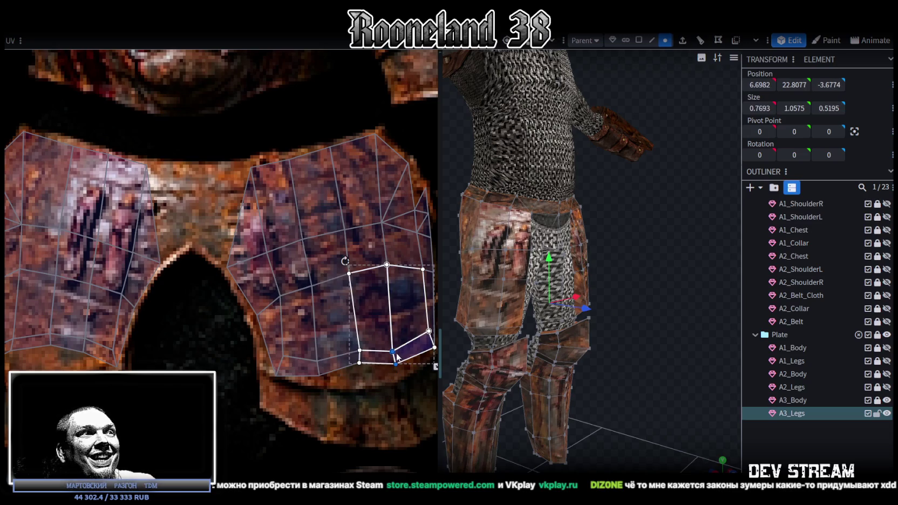
drag(394, 353, 401, 353)
click(354, 373)
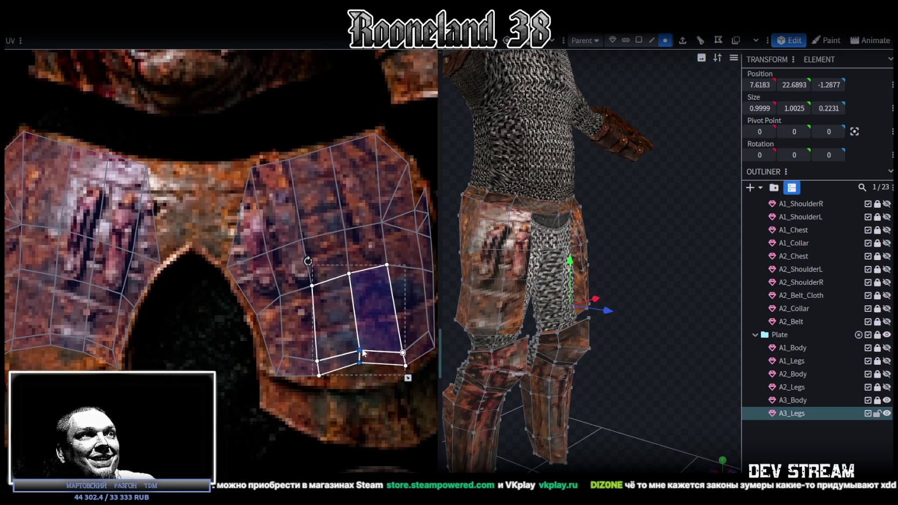
- Pull a UV vertex down and reselect face blocks down to the plate's lower-left corner
scroll(353, 365, down, 3)
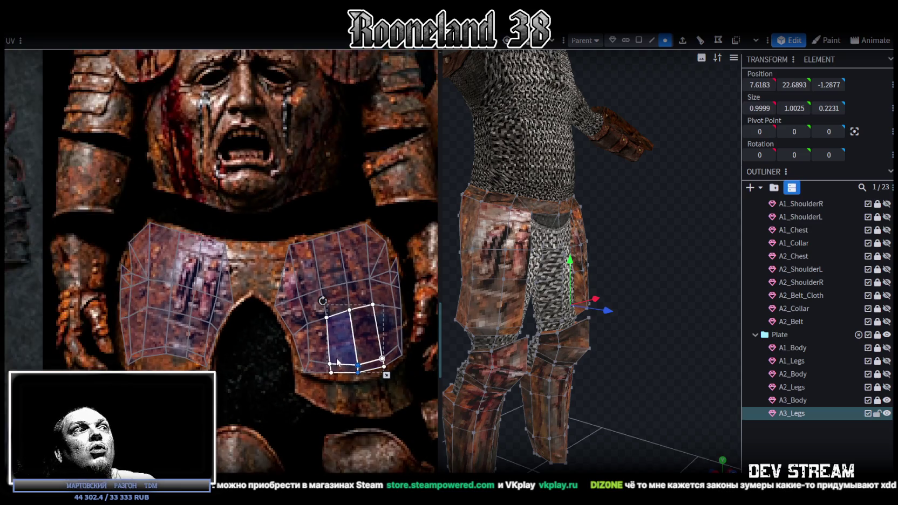
scroll(328, 324, up, 2)
scroll(316, 270, up, 1)
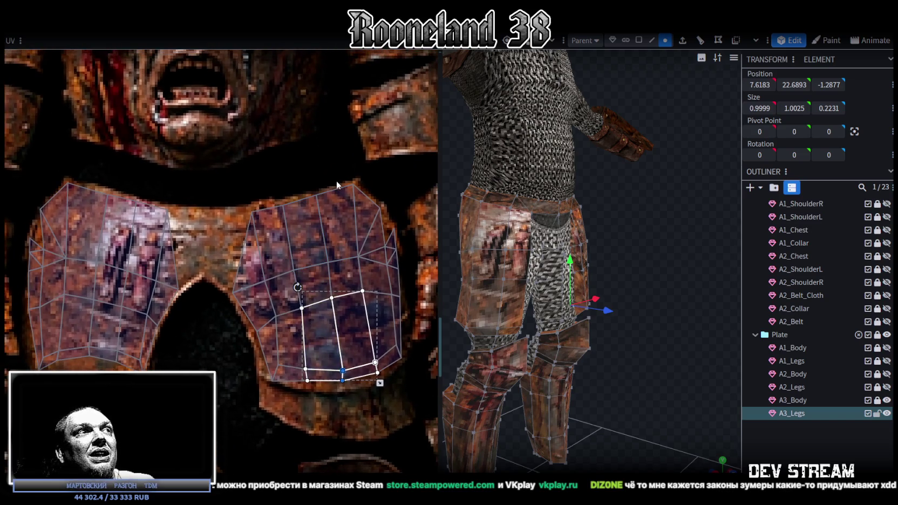
drag(336, 184, 333, 296)
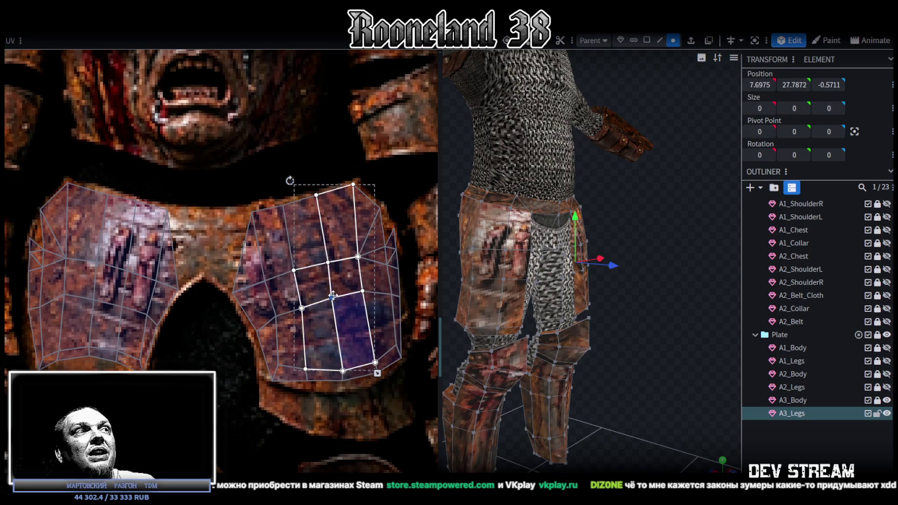
drag(334, 296, 333, 307)
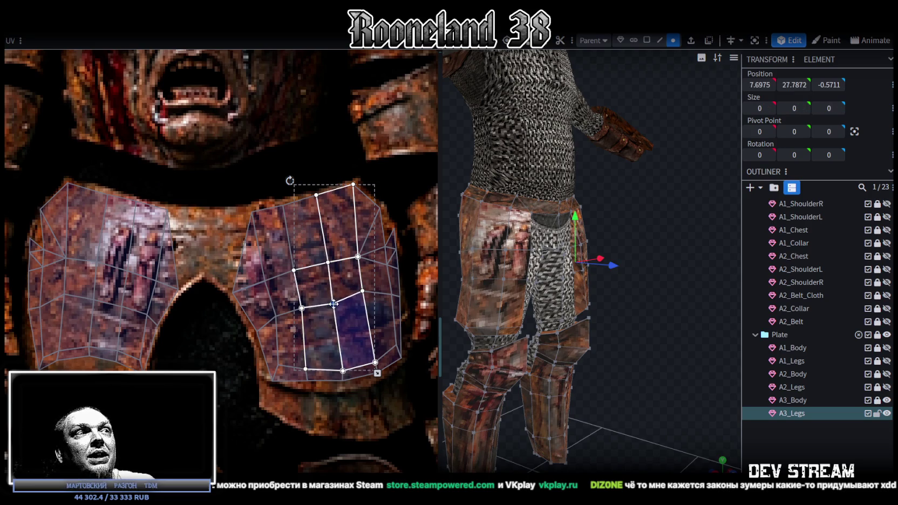
drag(409, 278, 366, 296)
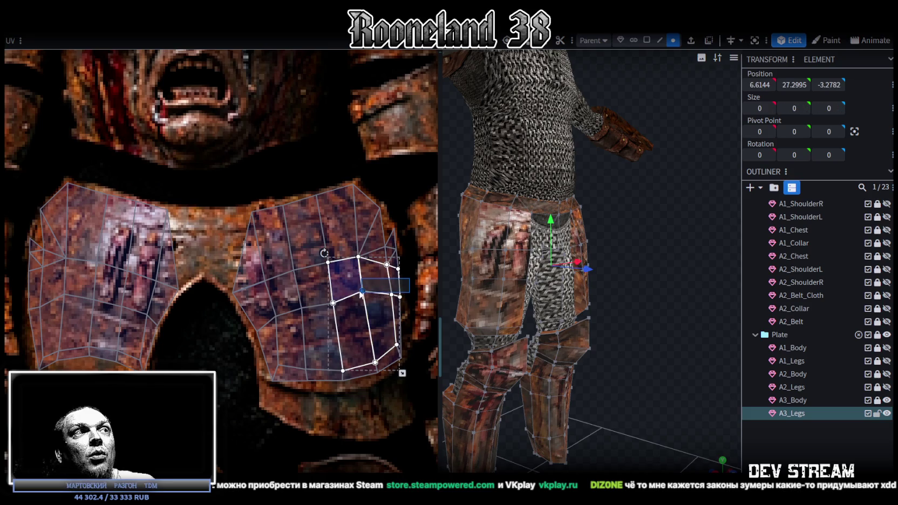
click(366, 296)
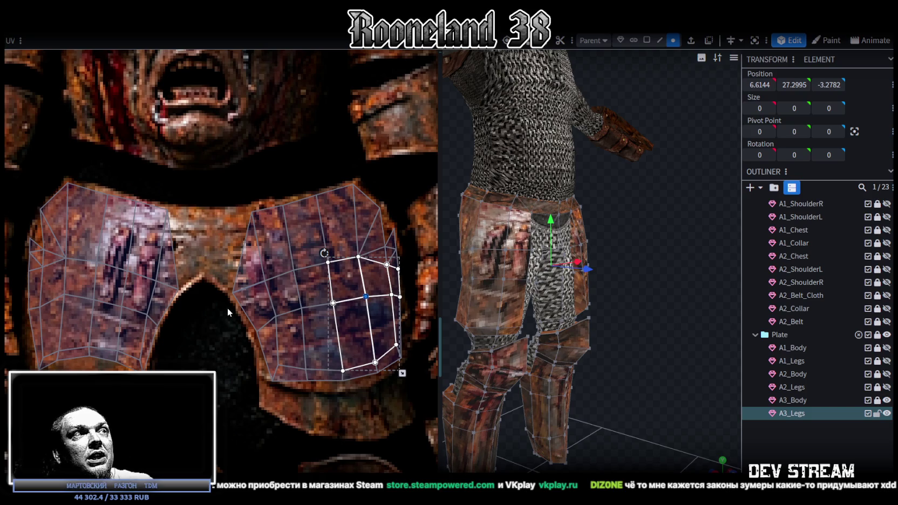
drag(227, 309, 348, 308)
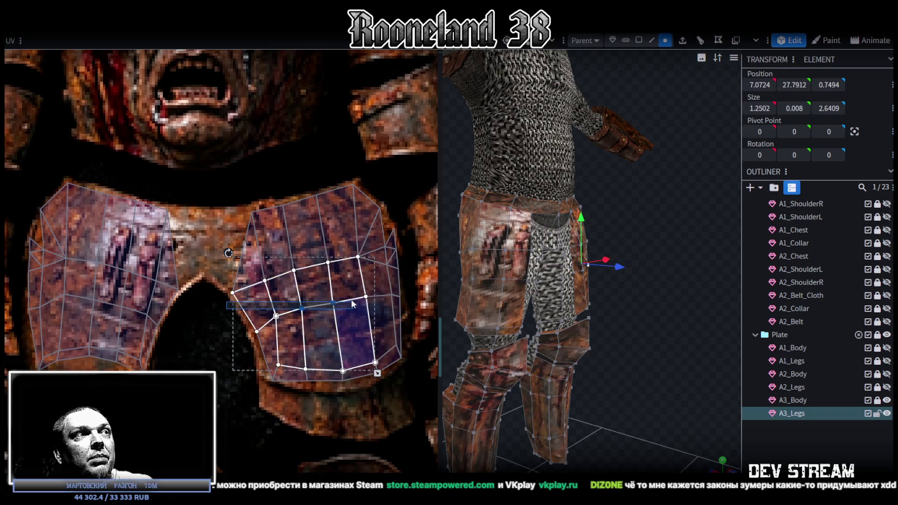
drag(252, 323, 334, 307)
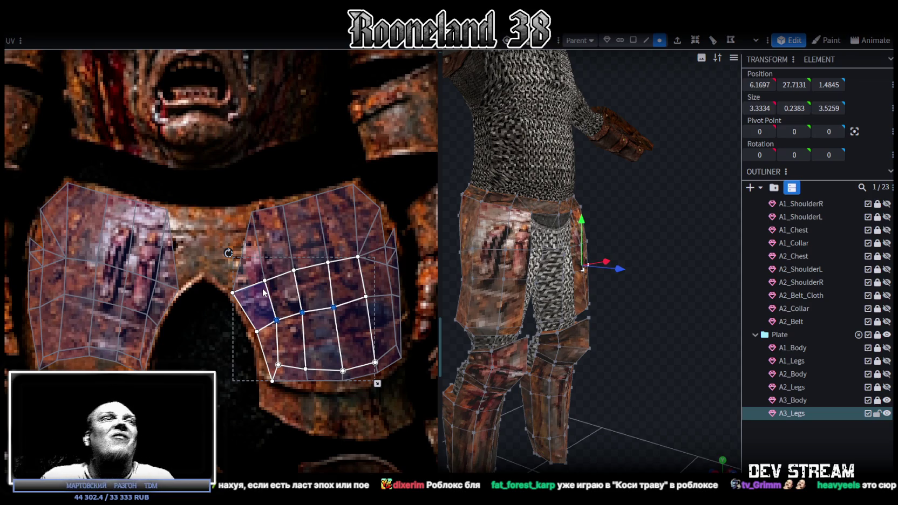
- Drag the other plate's lower UV faces and two middle bottom vertices further down the rusty texture
scroll(152, 356, down, 2)
scroll(143, 341, up, 2)
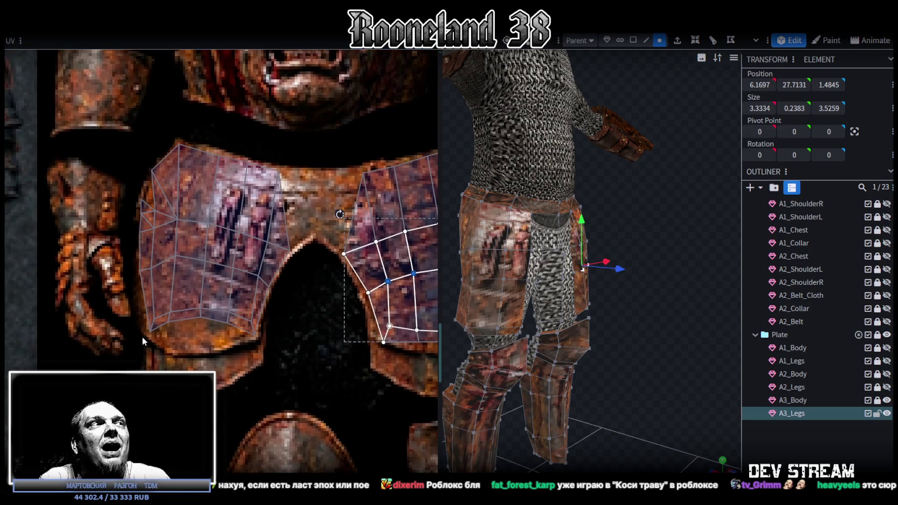
click(169, 328)
scroll(200, 321, up, 3)
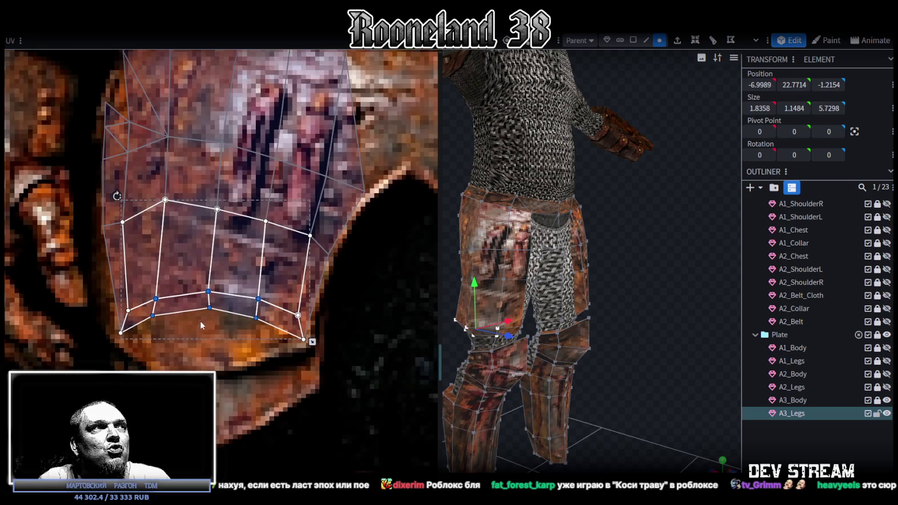
drag(211, 308, 205, 345)
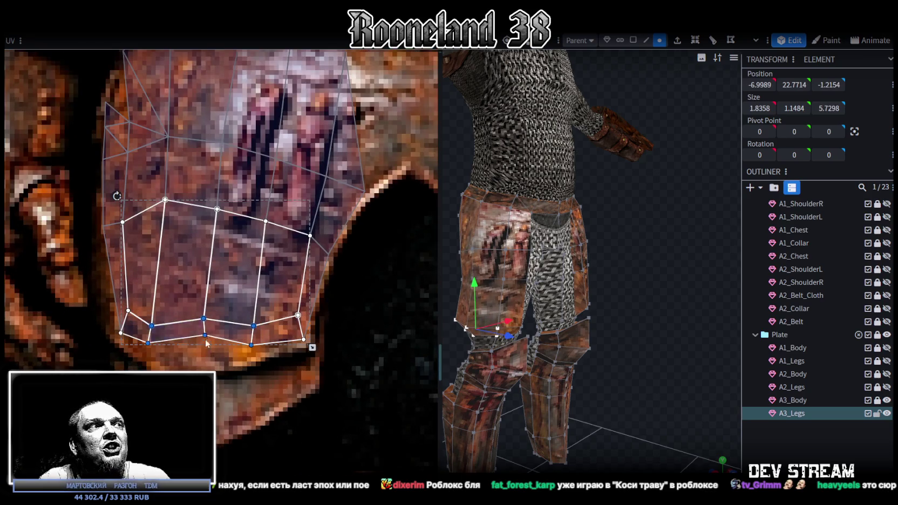
click(203, 328)
shift+click(204, 344)
drag(205, 344, 201, 367)
- Move the plate's lower-left corner UV vertex right and down, then reselect the lower-left faces
mouse_move(106, 339)
mouse_down()
mouse_move(136, 298)
mouse_move(119, 317)
mouse_up()
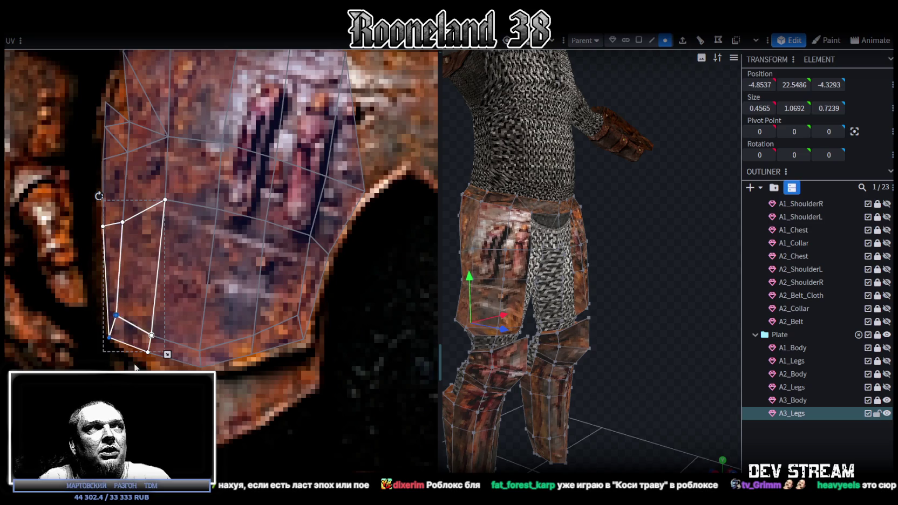
click(116, 315)
drag(116, 315, 124, 319)
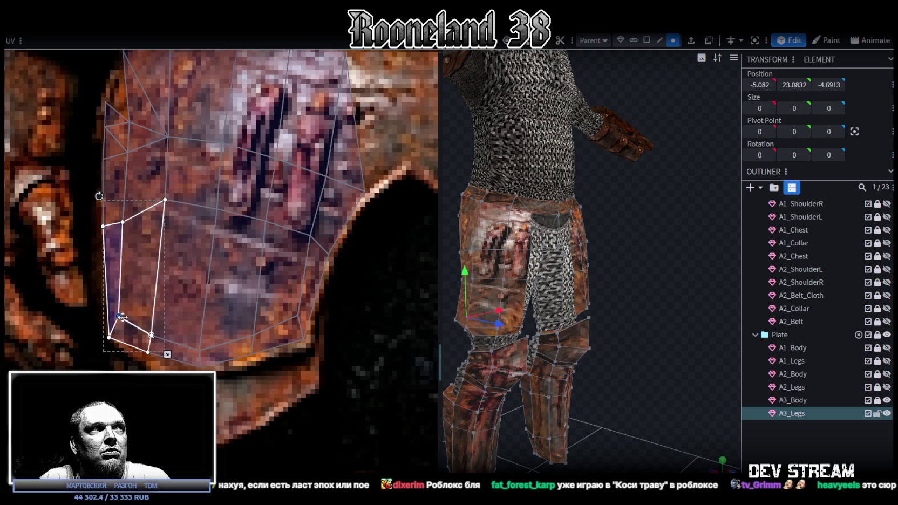
click(149, 351)
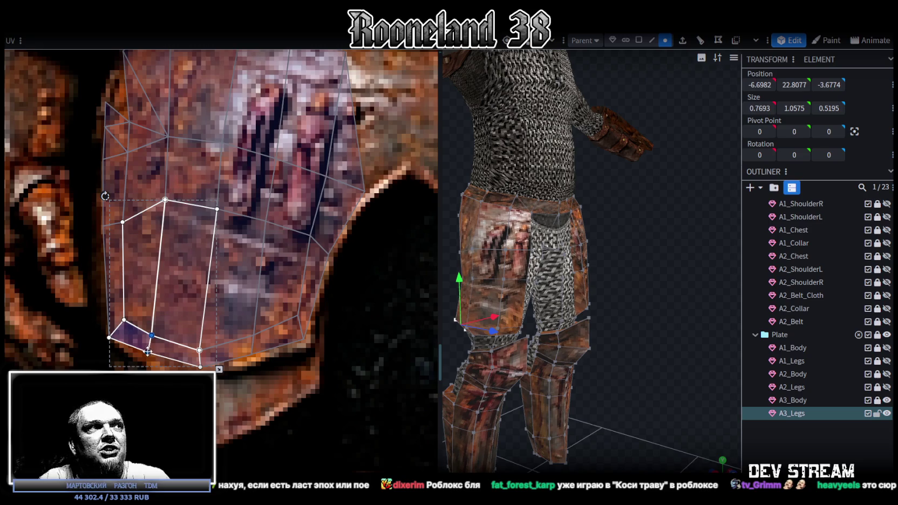
click(216, 281)
click(210, 333)
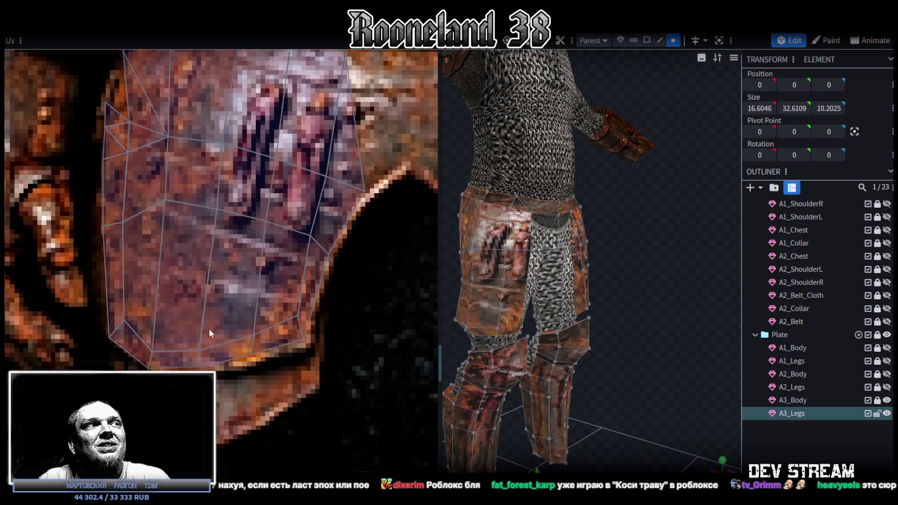
drag(210, 333, 199, 367)
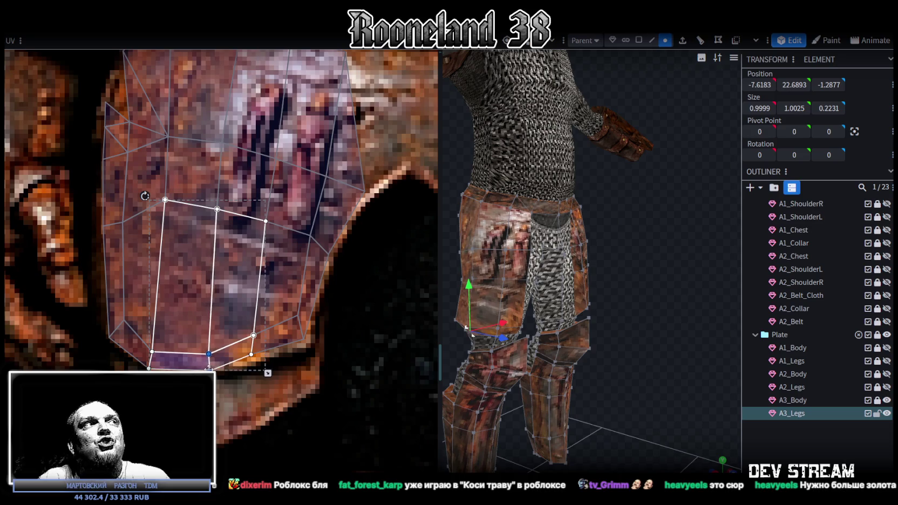
- Select the plate's left-edge vertices and those on the neighbouring face in the UV editor
scroll(225, 304, down, 2)
drag(104, 291, 231, 333)
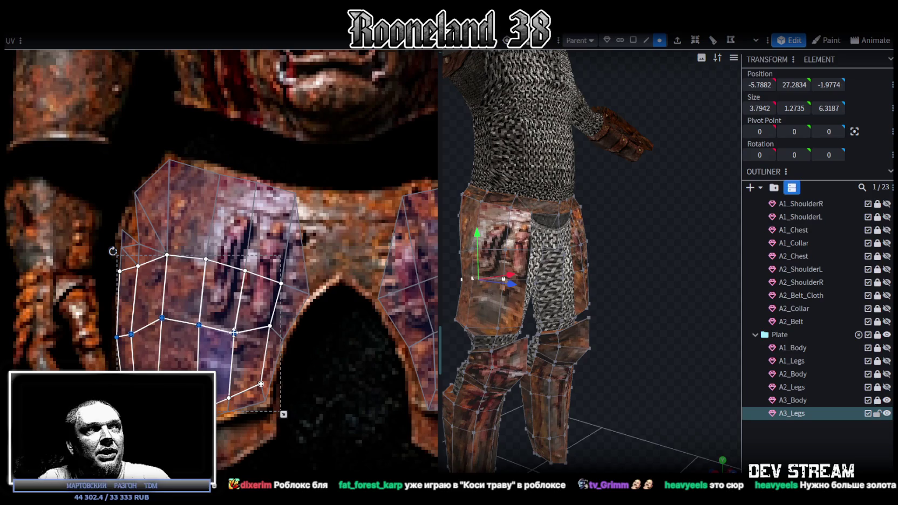
click(119, 337)
drag(119, 337, 140, 316)
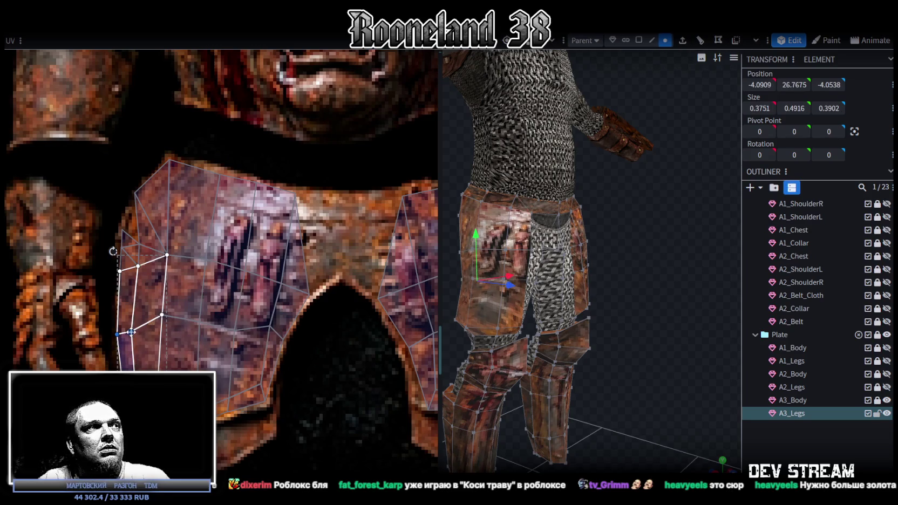
click(219, 419)
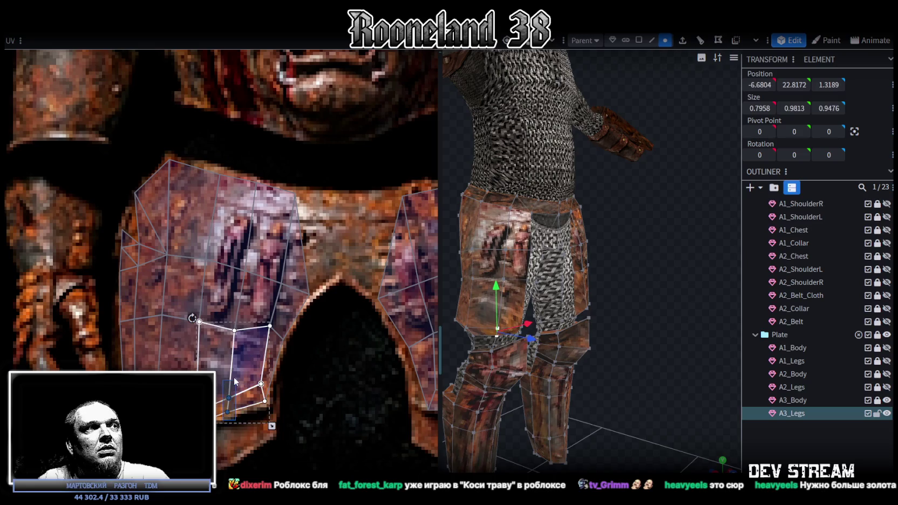
drag(226, 396, 237, 419)
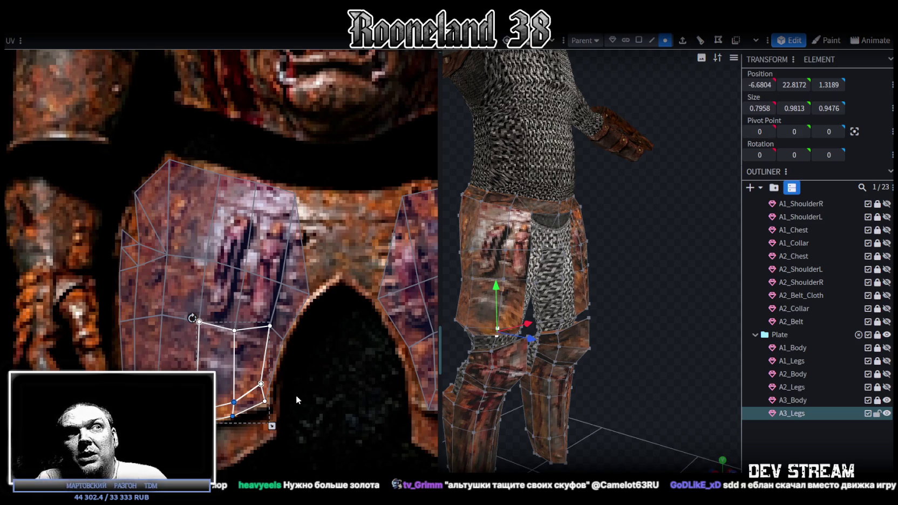
- Check the vertex beside the gap between the plates, then deselect everything
middle_drag(331, 358, 220, 357)
scroll(220, 356, up, 2)
click(176, 304)
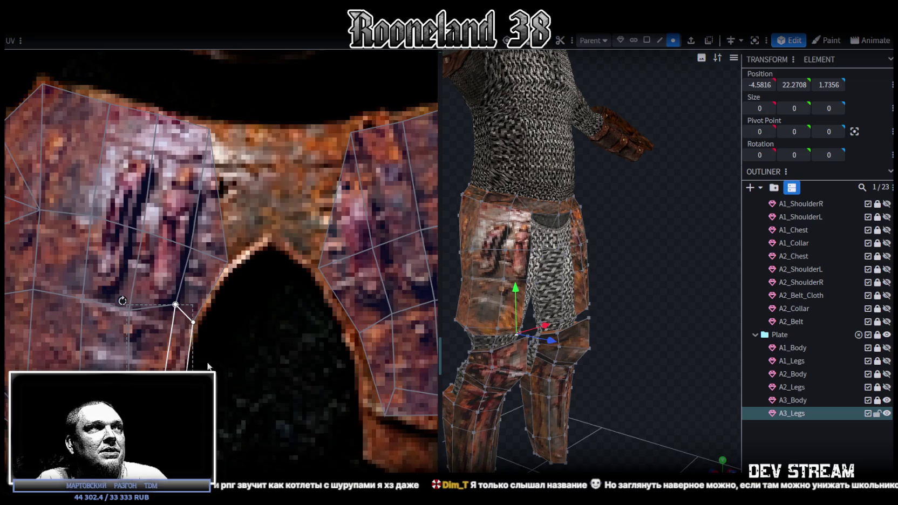
scroll(246, 314, down, 3)
scroll(734, 431, down, 3)
click(734, 431)
mouse_move(742, 405)
mouse_down()
mouse_move(673, 300)
mouse_move(480, 338)
mouse_move(488, 327)
mouse_move(620, 385)
mouse_move(647, 360)
mouse_move(612, 361)
mouse_move(540, 333)
mouse_move(631, 306)
mouse_up()
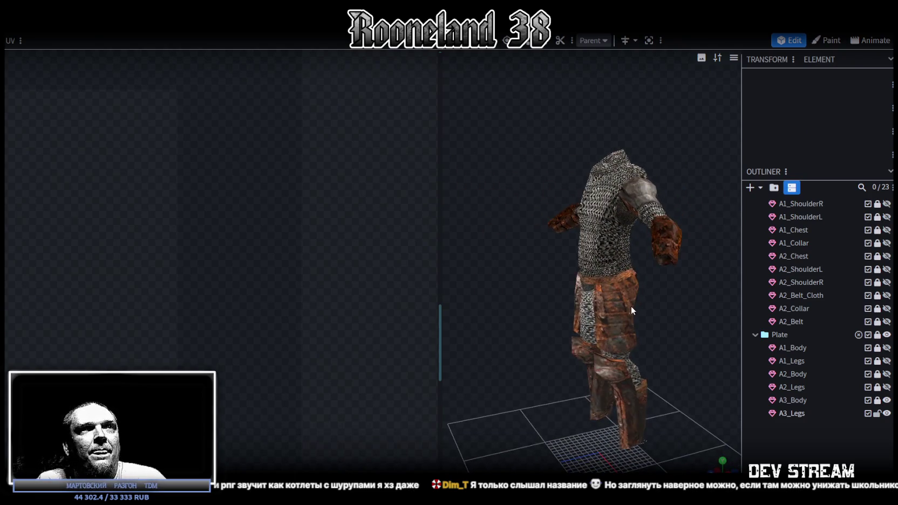
click(632, 306)
mouse_move(537, 342)
mouse_down()
mouse_move(611, 342)
mouse_move(606, 348)
mouse_move(543, 301)
mouse_up()
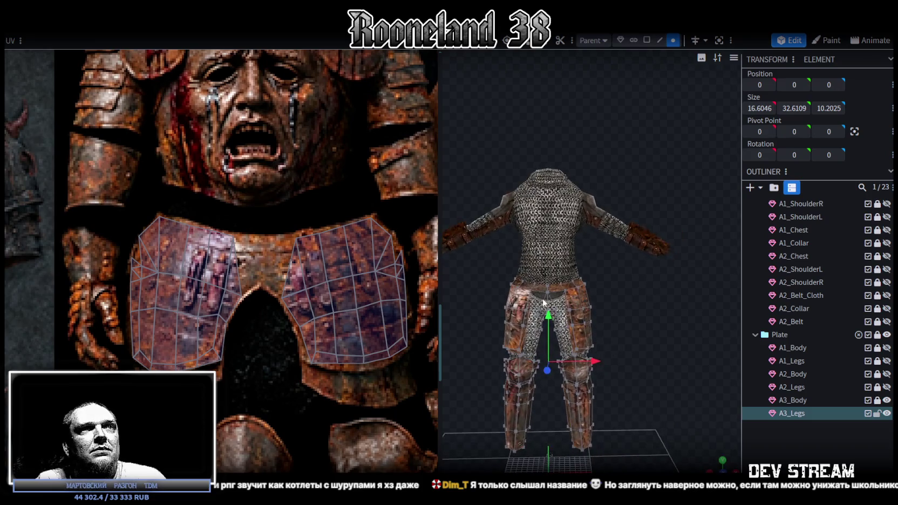
scroll(320, 230, down, 3)
scroll(232, 370, down, 3)
scroll(327, 275, down, 2)
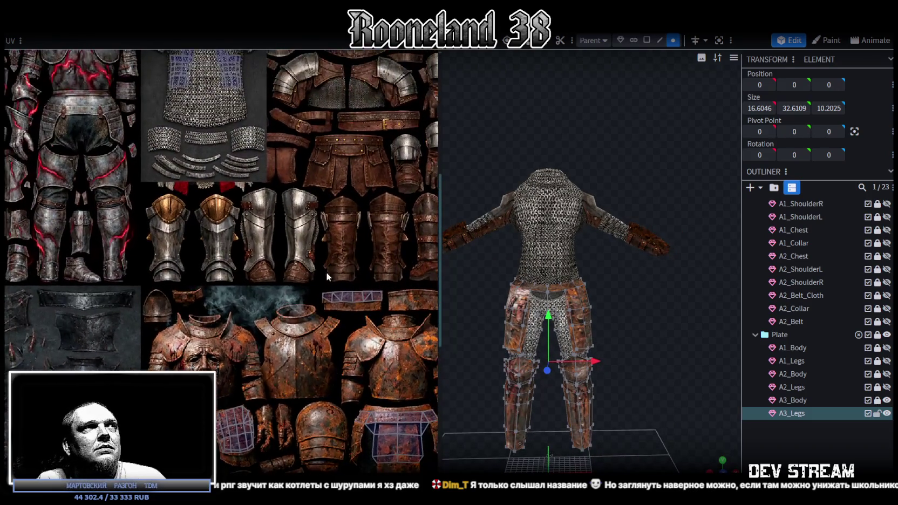
scroll(322, 395, down, 2)
scroll(284, 279, up, 1)
scroll(264, 227, up, 1)
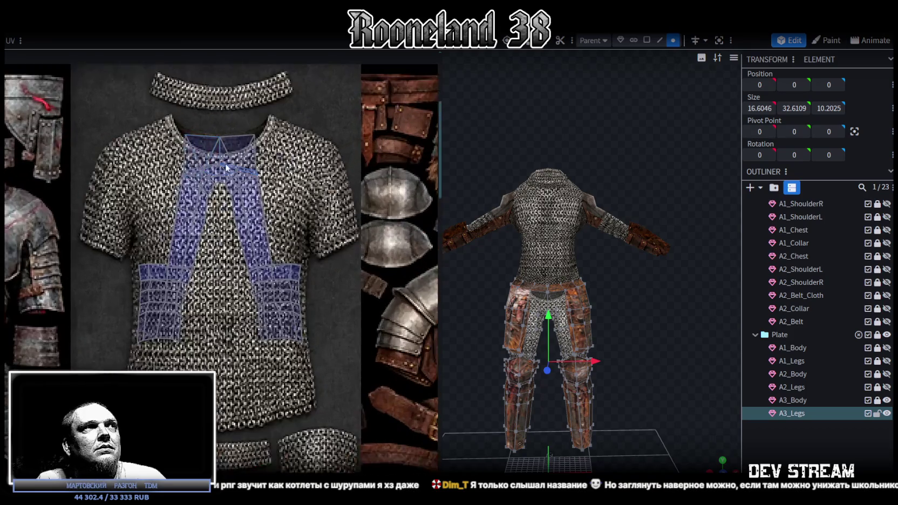
scroll(250, 180, up, 1)
drag(152, 136, 312, 320)
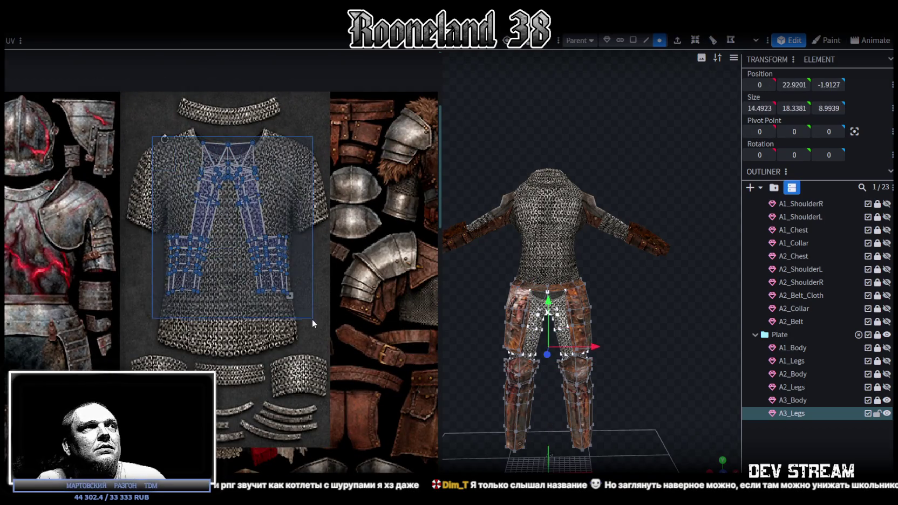
drag(248, 236, 249, 209)
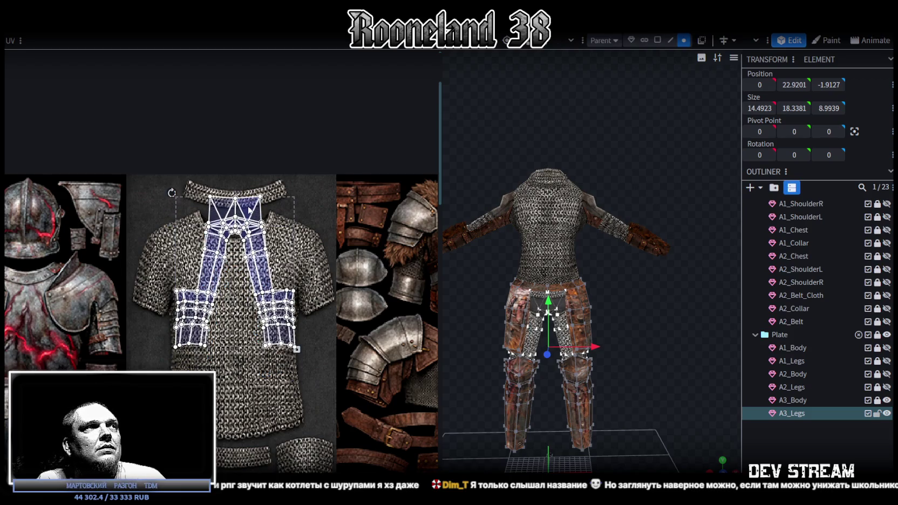
drag(677, 398, 540, 361)
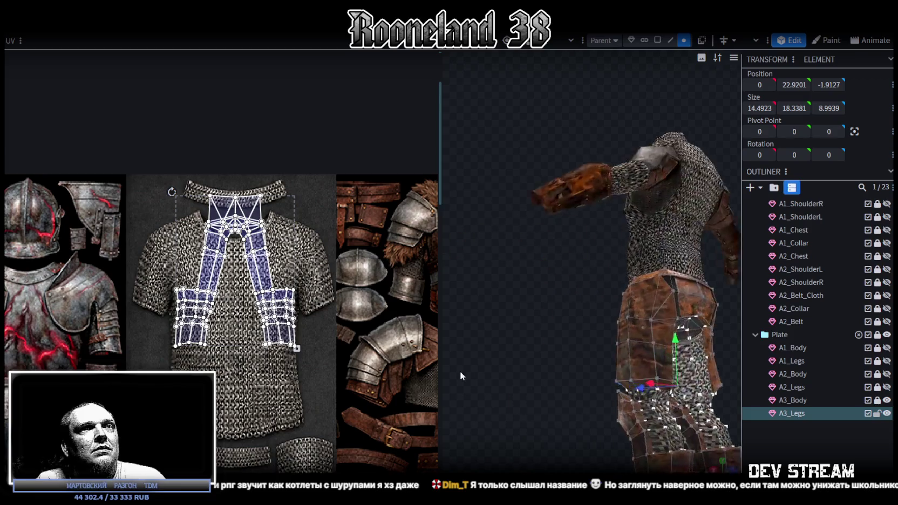
scroll(541, 360, up, 3)
click(778, 457)
mouse_move(544, 320)
mouse_down()
mouse_move(481, 314)
mouse_move(760, 346)
mouse_up()
scroll(760, 346, up, 3)
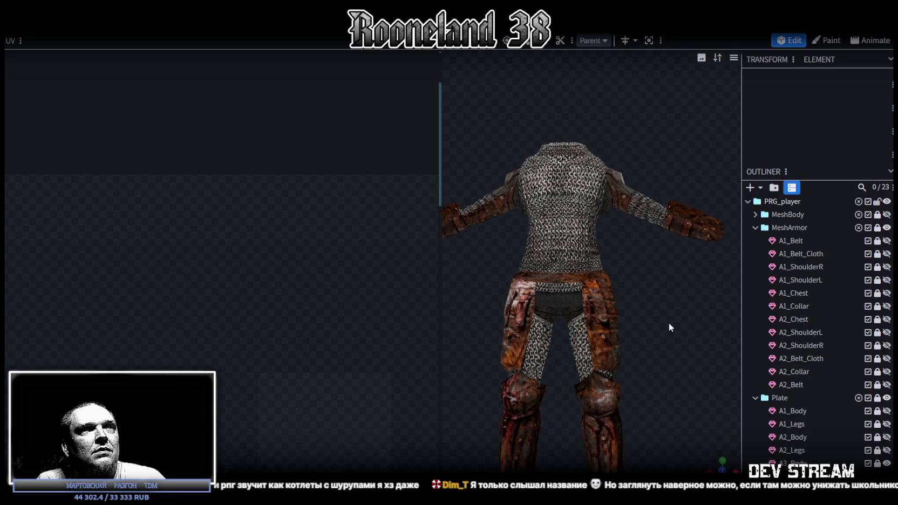
scroll(669, 323, up, 2)
scroll(668, 322, up, 2)
scroll(540, 323, down, 3)
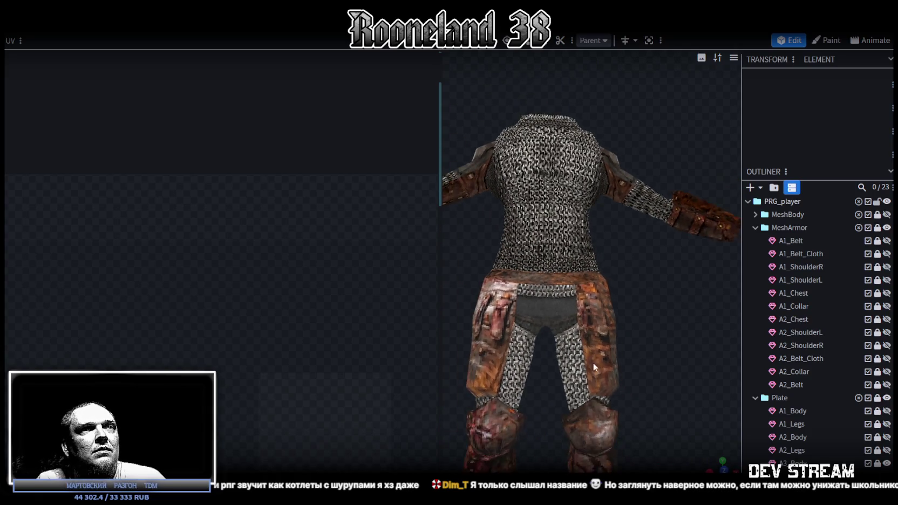
scroll(593, 362, down, 2)
click(568, 309)
- Save the project as RPGchars.bbmodel
drag(568, 309, 634, 315)
key(ctrl+s)
right_drag(671, 391, 662, 348)
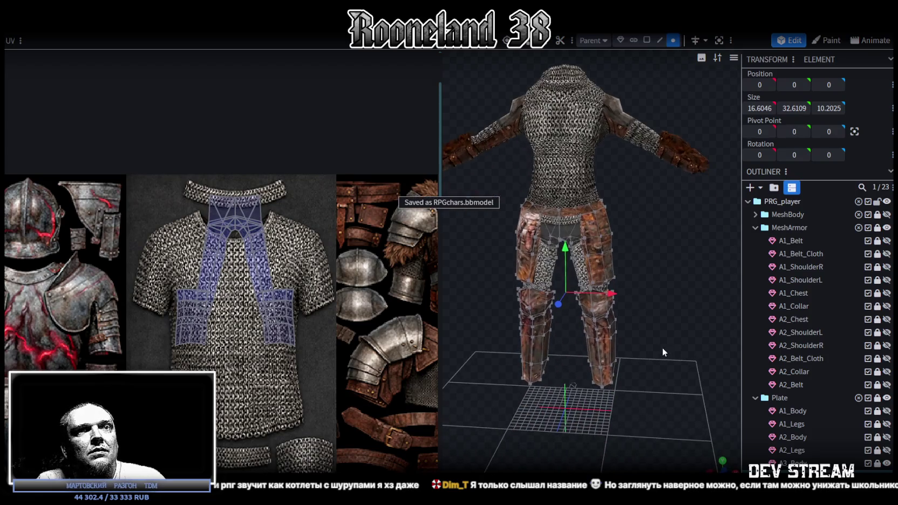
- Zoom and pan the UV editor to survey the full armour texture atlas
scroll(273, 295, down, 2)
scroll(273, 292, down, 1)
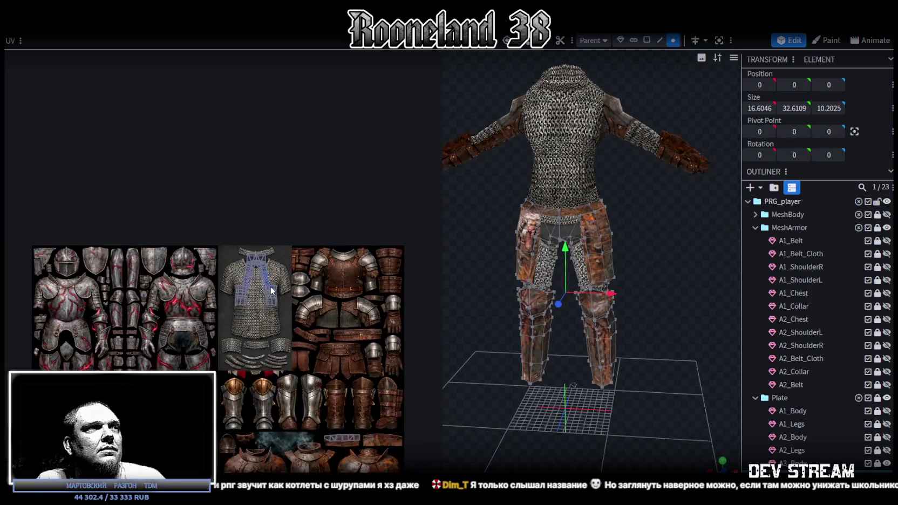
right_drag(302, 337, 292, 241)
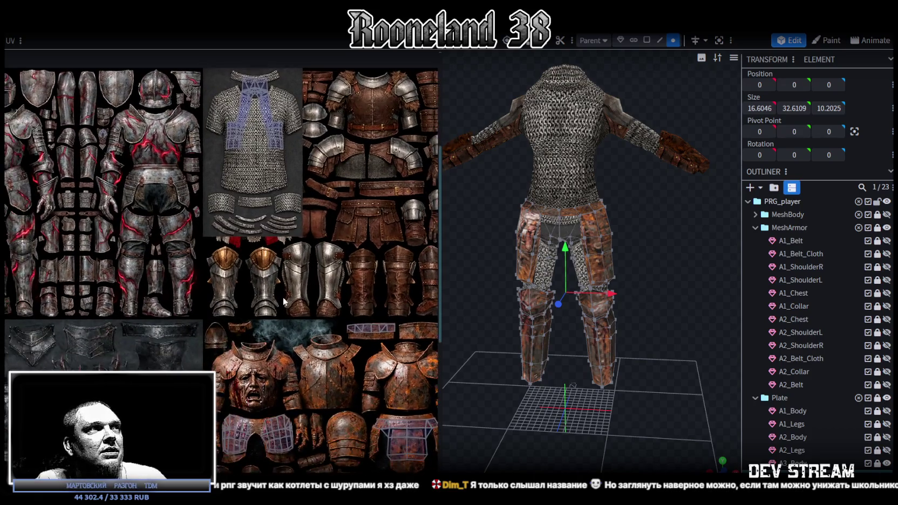
scroll(260, 340, down, 2)
scroll(674, 250, up, 2)
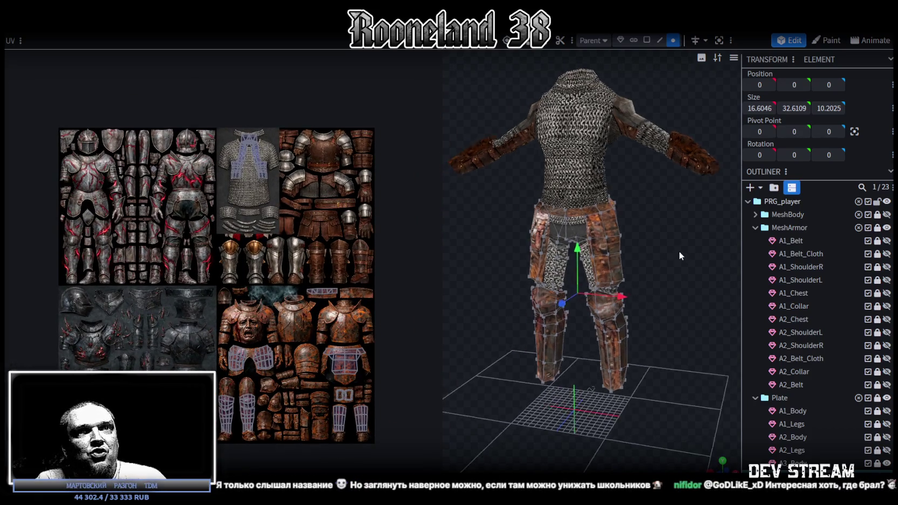
scroll(687, 248, up, 1)
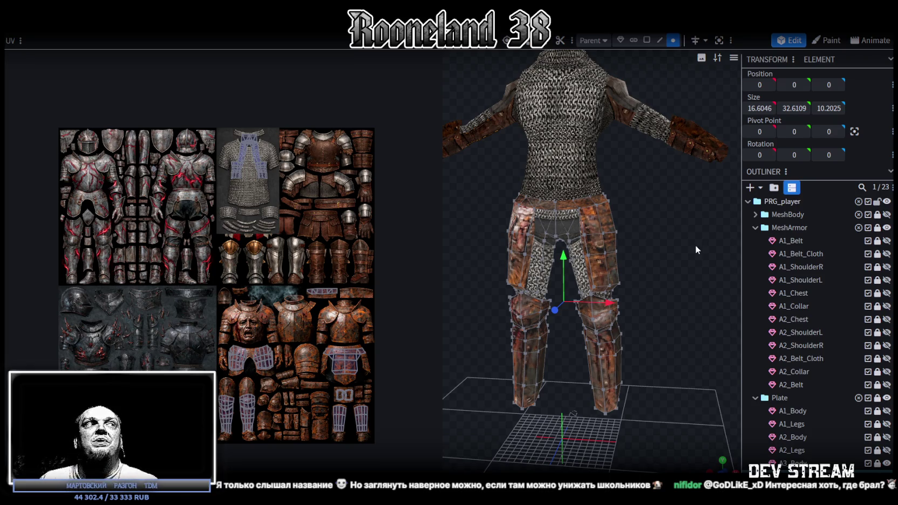
mouse_move(319, 252)
middle_down()
mouse_move(296, 238)
mouse_move(315, 234)
middle_up()
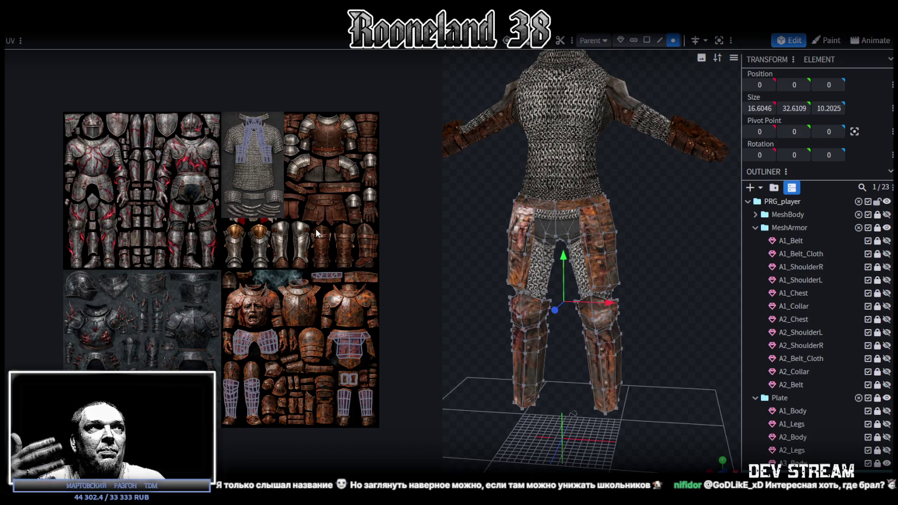
scroll(346, 312, up, 4)
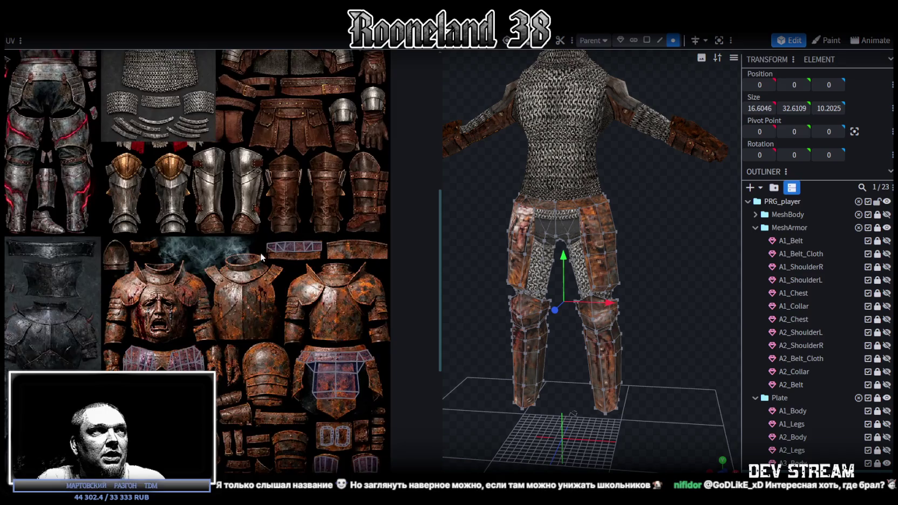
- Select the left end and top-left vertex of the belt strip's UV
scroll(267, 256, up, 4)
click(233, 212)
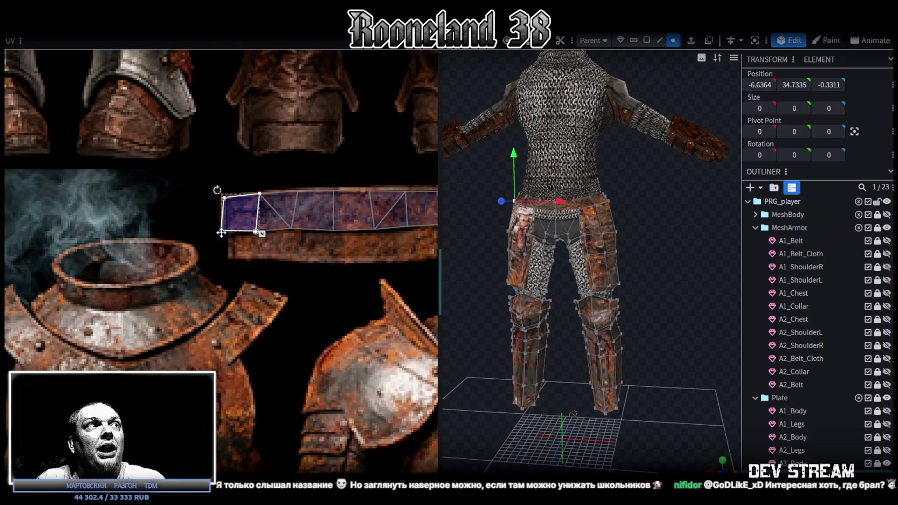
drag(211, 178, 224, 198)
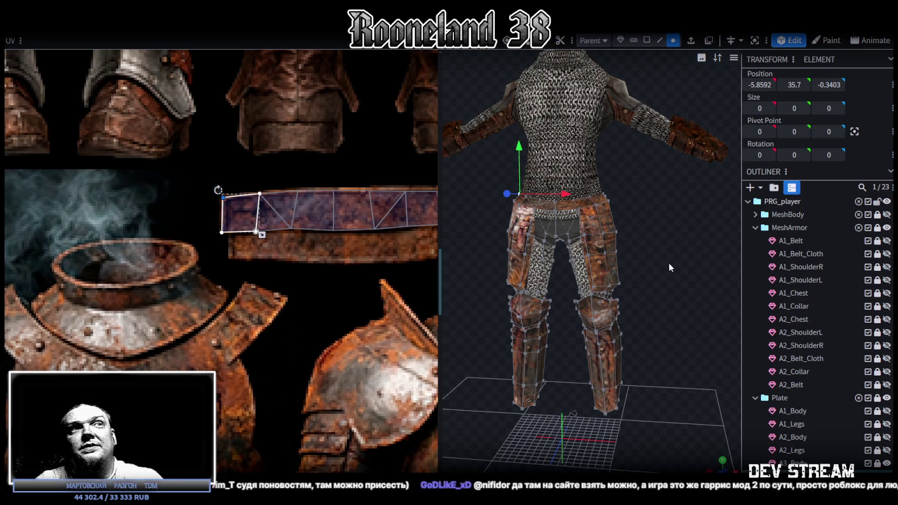
- Orbit and zoom around the figure to inspect the belt UV on the back of belt and legs
drag(668, 264, 596, 331)
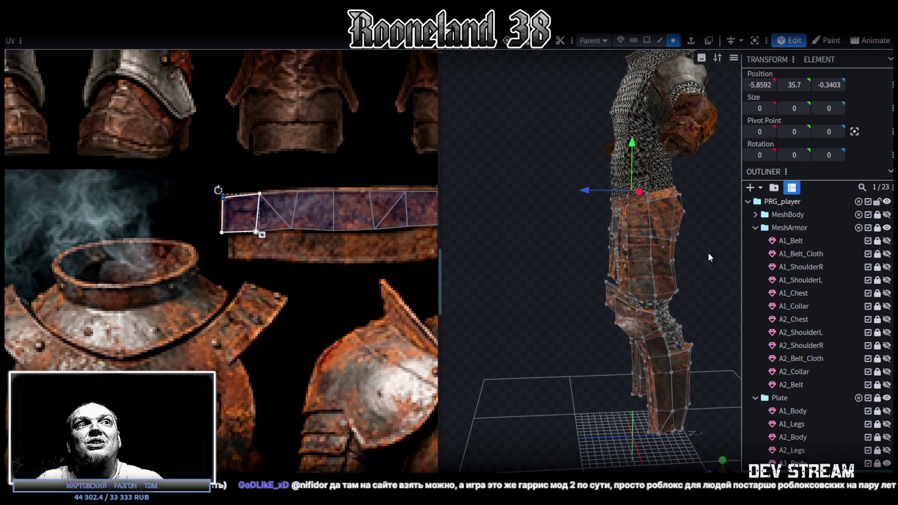
drag(710, 253, 605, 258)
scroll(605, 258, up, 3)
scroll(629, 247, up, 2)
scroll(634, 297, up, 2)
scroll(656, 308, up, 2)
scroll(673, 266, up, 2)
mouse_move(675, 268)
mouse_down()
mouse_move(661, 234)
mouse_move(660, 253)
mouse_up()
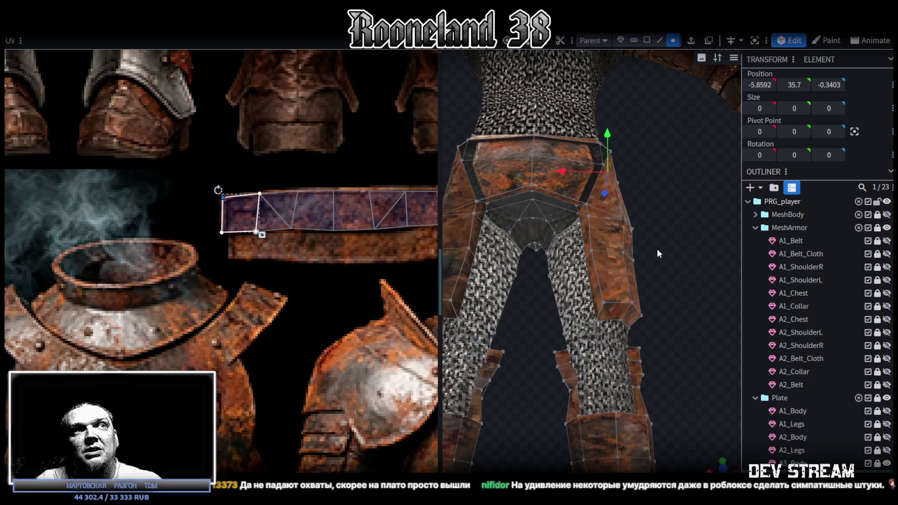
scroll(239, 273, down, 2)
scroll(239, 273, down, 2)
scroll(324, 313, down, 2)
scroll(353, 330, down, 2)
scroll(650, 292, down, 3)
- Save RPGchars.bbmodel from a close side view of the armour
drag(672, 263, 522, 309)
key(ctrl+s)
scroll(692, 326, down, 3)
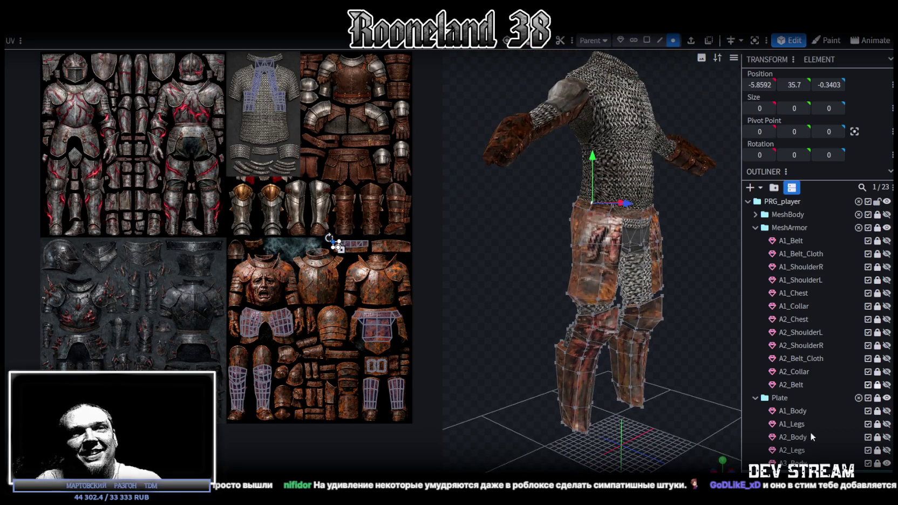
- Clear the selection and orbit the armoured figure back to a frontal view
click(696, 339)
mouse_move(694, 339)
mouse_down()
mouse_move(621, 309)
mouse_move(663, 253)
mouse_move(648, 301)
mouse_move(634, 296)
mouse_move(659, 297)
mouse_up()
scroll(621, 309, up, 3)
scroll(660, 296, up, 2)
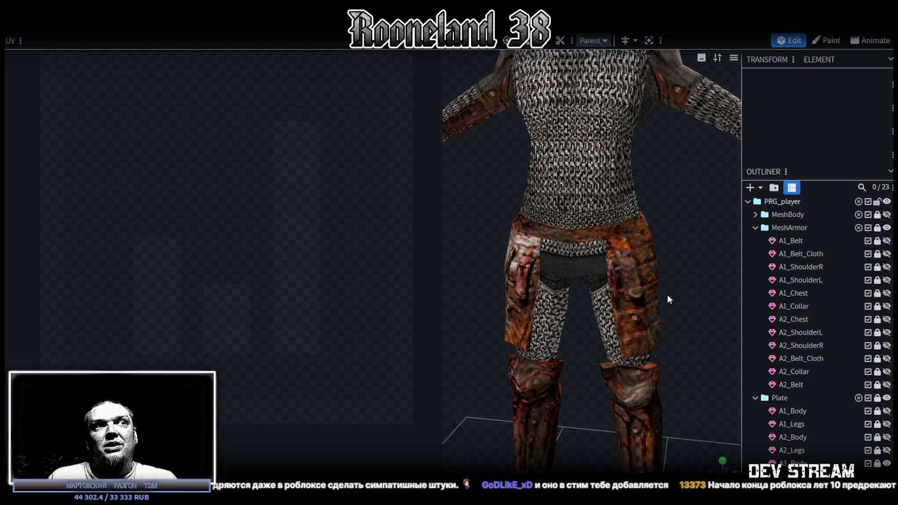
scroll(663, 293, up, 2)
mouse_move(687, 251)
mouse_down()
mouse_move(529, 265)
mouse_move(460, 241)
mouse_move(664, 193)
mouse_move(707, 231)
mouse_move(667, 258)
mouse_up()
- Narrow the UV panel to enlarge the 3D view, save RPGchars.bbmodel, and select A2_Chest
mouse_move(441, 123)
mouse_down()
mouse_move(323, 140)
mouse_move(584, 309)
mouse_move(594, 300)
mouse_move(618, 314)
mouse_move(598, 310)
mouse_up()
scroll(589, 304, up, 2)
scroll(619, 312, up, 3)
scroll(619, 311, down, 3)
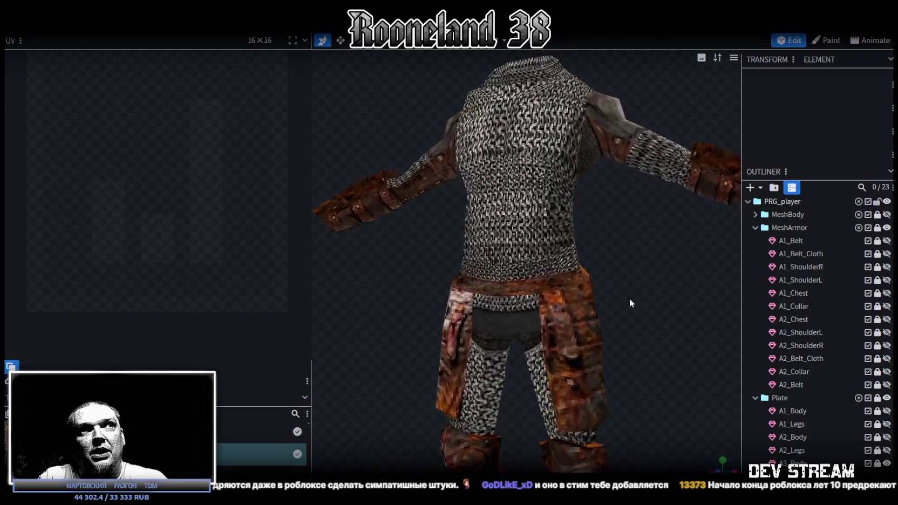
scroll(615, 287, down, 2)
key(ctrl+s)
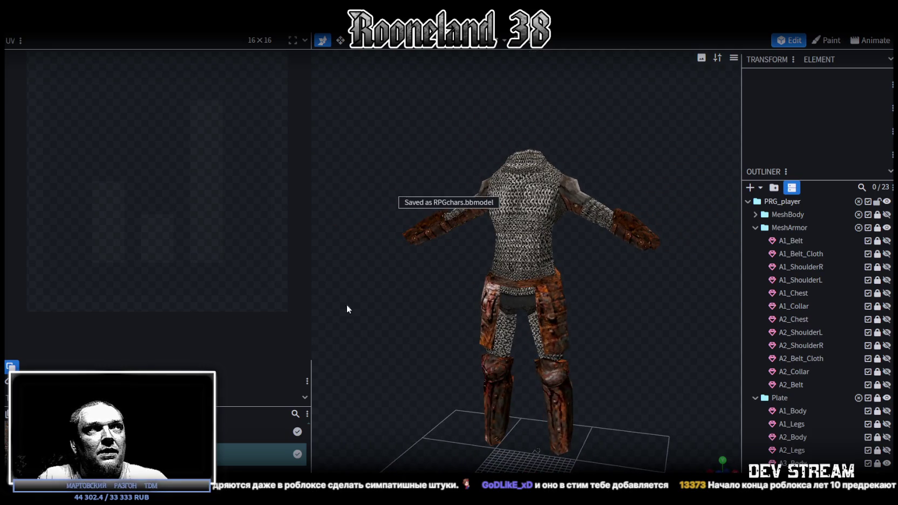
drag(312, 303, 373, 300)
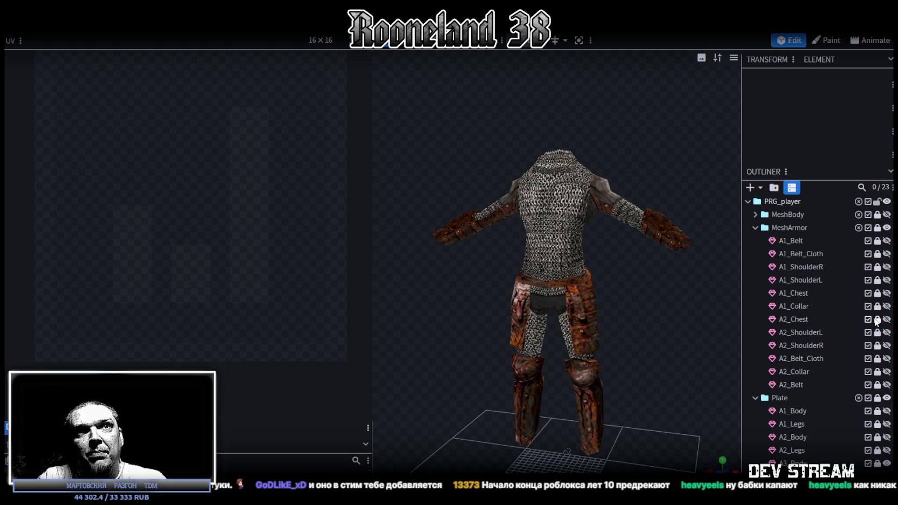
click(798, 319)
- Duplicate A2_Chest and move the copy to the bottom of the MeshArmor group
key(ctrl+d)
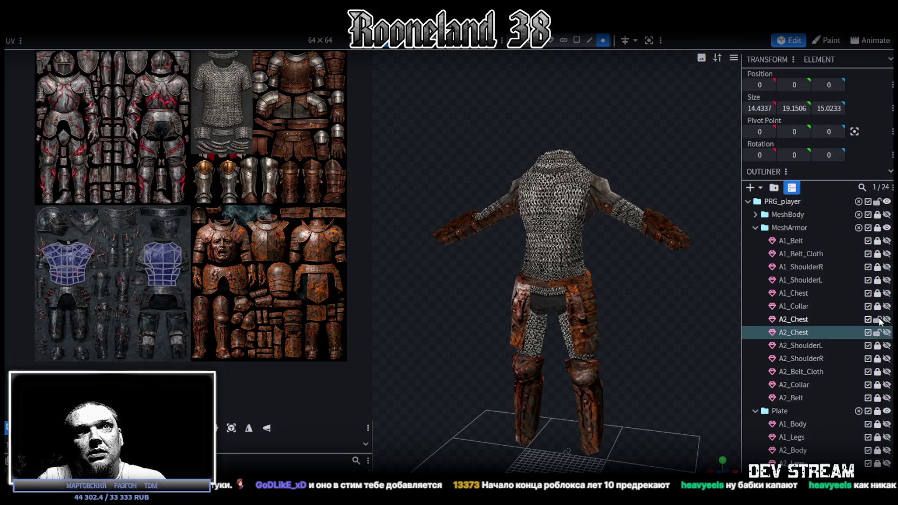
scroll(806, 373, down, 2)
scroll(812, 346, up, 1)
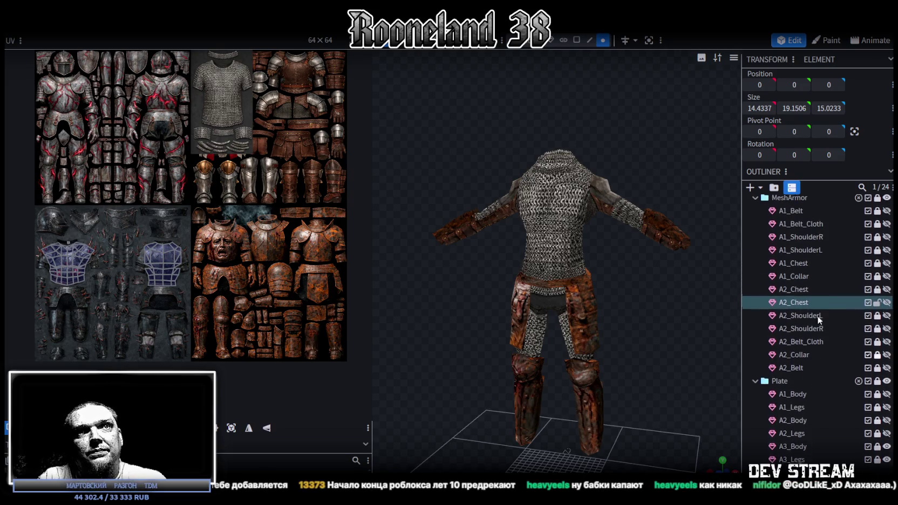
drag(798, 302, 796, 375)
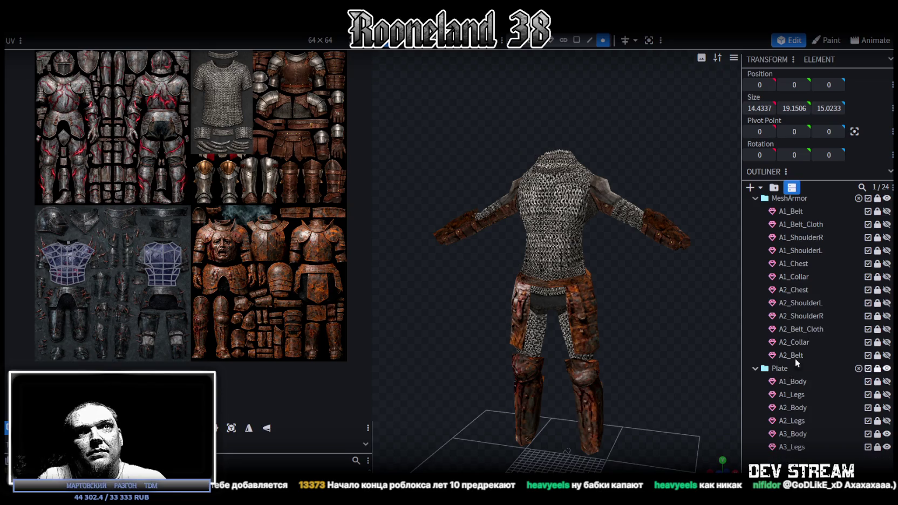
scroll(795, 351, up, 1)
drag(785, 216, 798, 243)
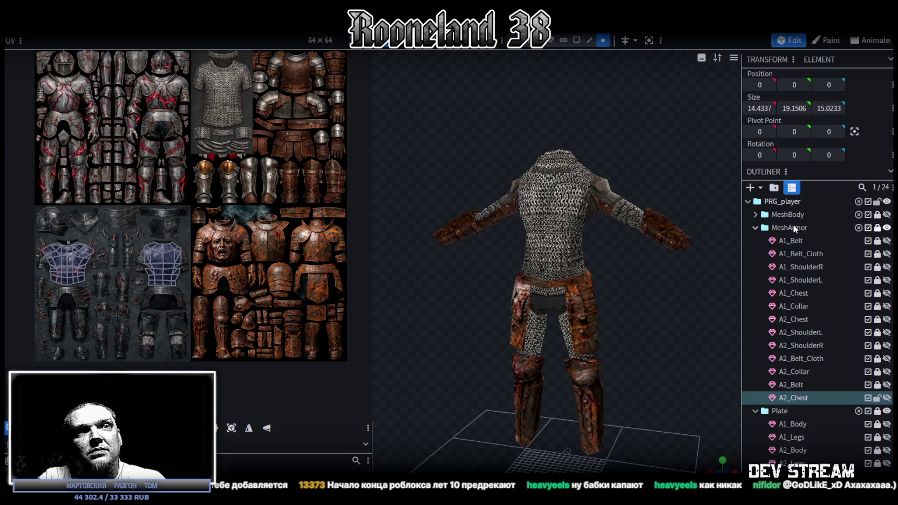
scroll(793, 386, down, 3)
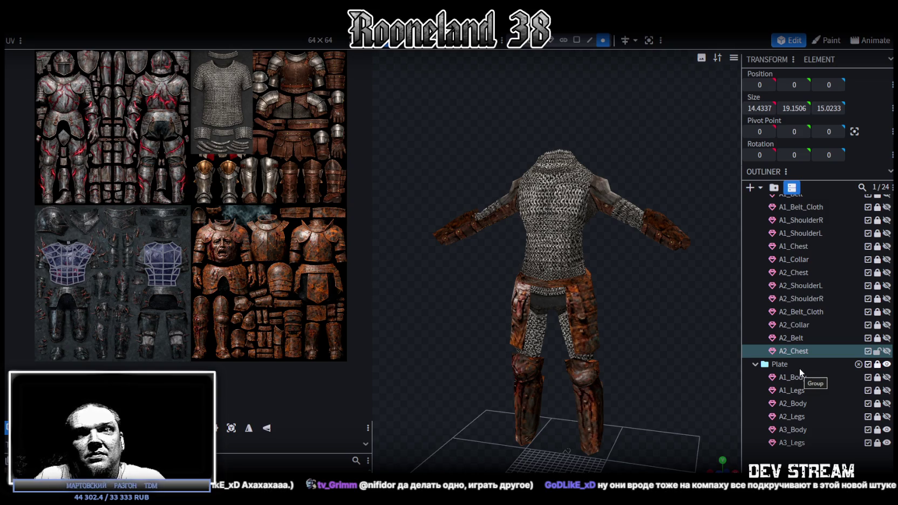
scroll(697, 348, up, 3)
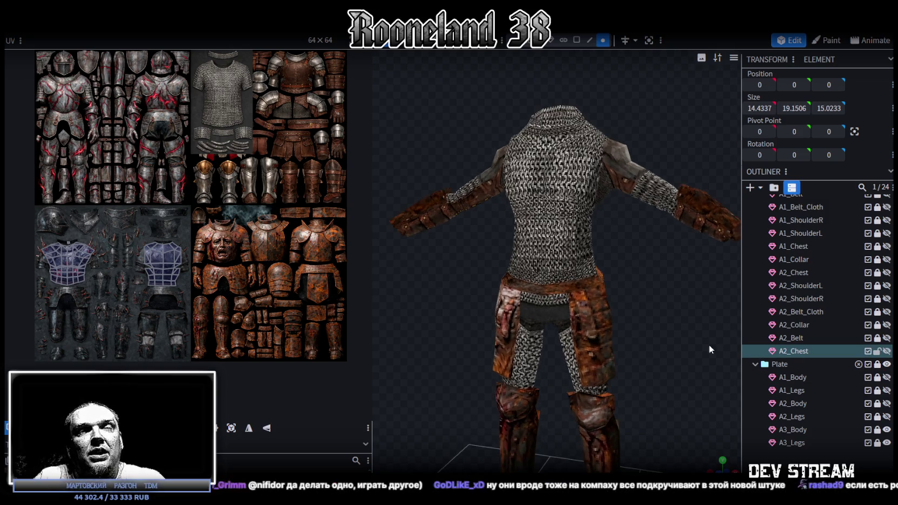
scroll(674, 334, up, 2)
scroll(659, 334, up, 2)
- Rename the chest copy to A3_Chest
double_click(783, 351)
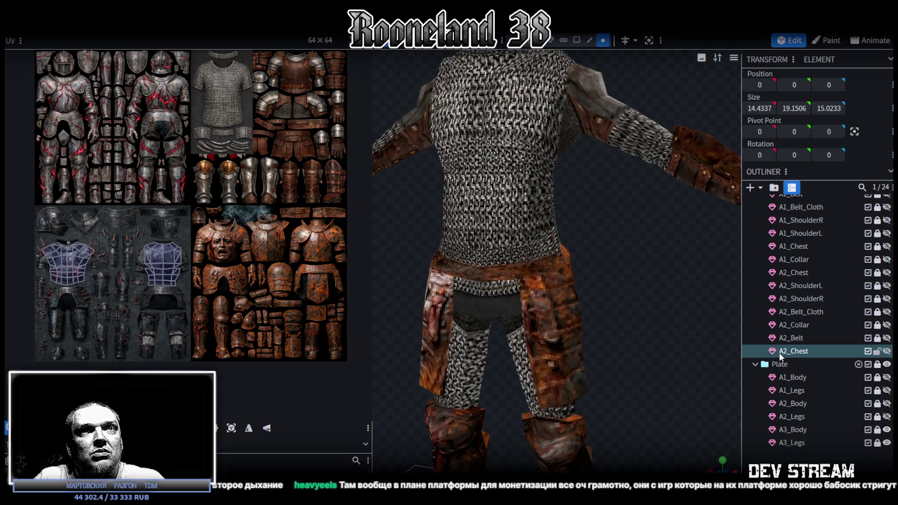
click(787, 351)
key(Delete)
text(3)
key(Return)
mouse_move(648, 339)
mouse_down()
mouse_move(628, 347)
mouse_move(509, 248)
mouse_move(467, 266)
mouse_move(553, 262)
mouse_move(461, 240)
mouse_move(491, 265)
mouse_move(646, 265)
mouse_up()
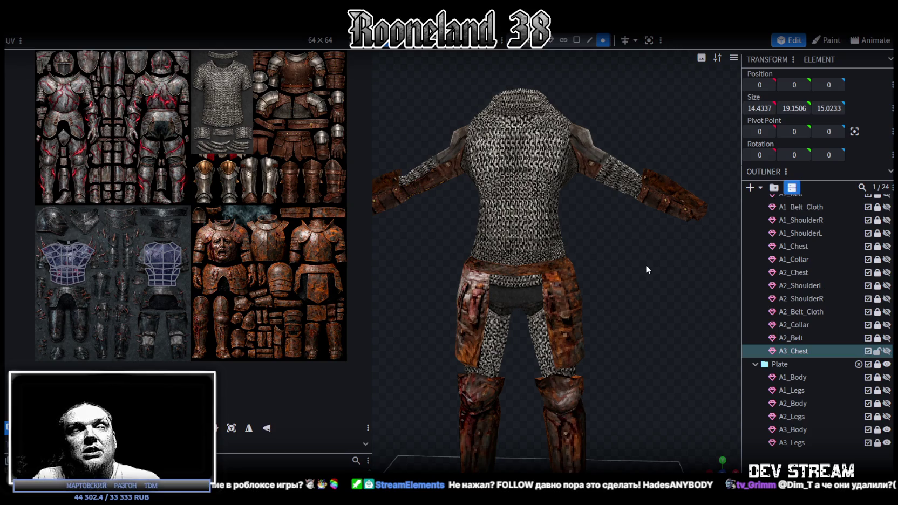
- Save RPGchars.bbmodel, make A3_Chest visible on the figure, and select all its vertices
mouse_move(646, 264)
mouse_down()
mouse_move(417, 298)
mouse_move(536, 270)
mouse_move(623, 275)
mouse_move(570, 260)
mouse_move(561, 268)
mouse_move(488, 266)
mouse_move(577, 265)
mouse_move(643, 248)
mouse_move(635, 273)
mouse_move(609, 278)
mouse_move(635, 276)
mouse_up()
key(ctrl+s)
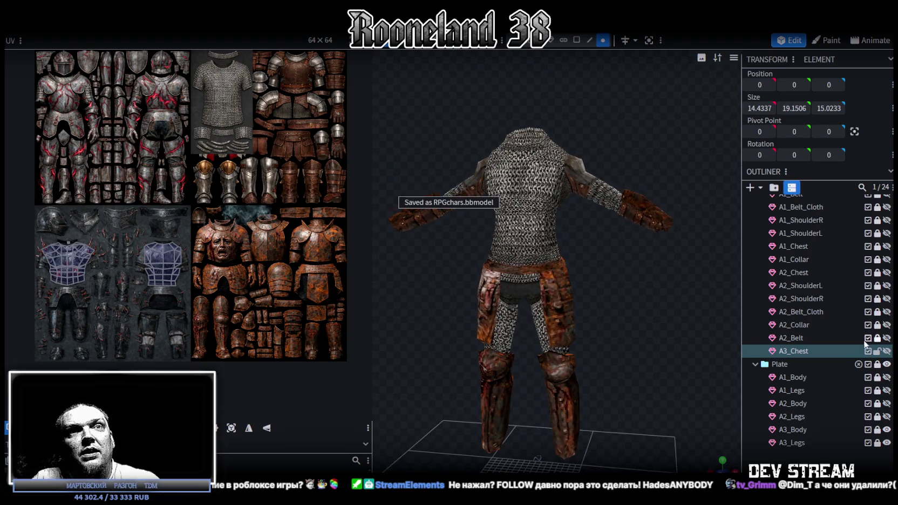
click(887, 351)
mouse_move(669, 293)
mouse_down()
mouse_move(592, 296)
mouse_move(604, 290)
mouse_move(625, 303)
mouse_move(632, 291)
mouse_up()
key(ctrl+a)
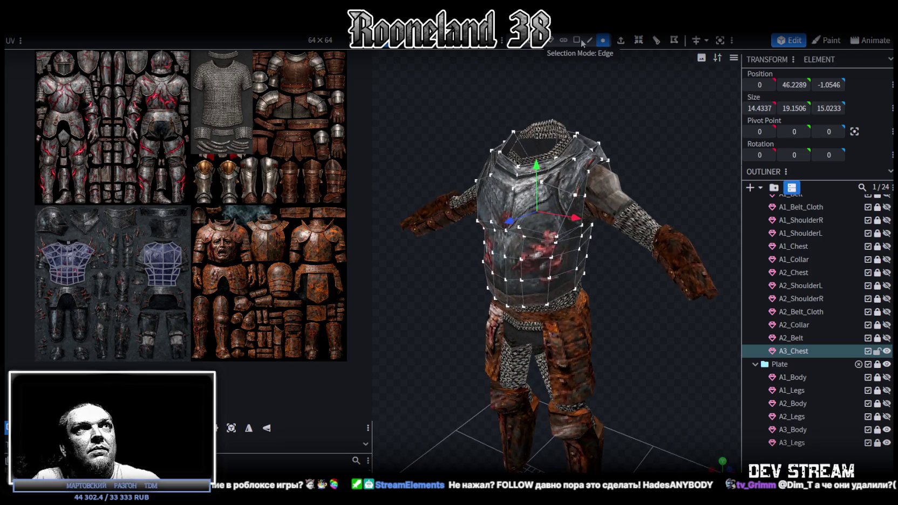
- Switch to face selection and select just the chest plate's collar faces
click(577, 40)
scroll(59, 237, up, 2)
scroll(59, 256, up, 2)
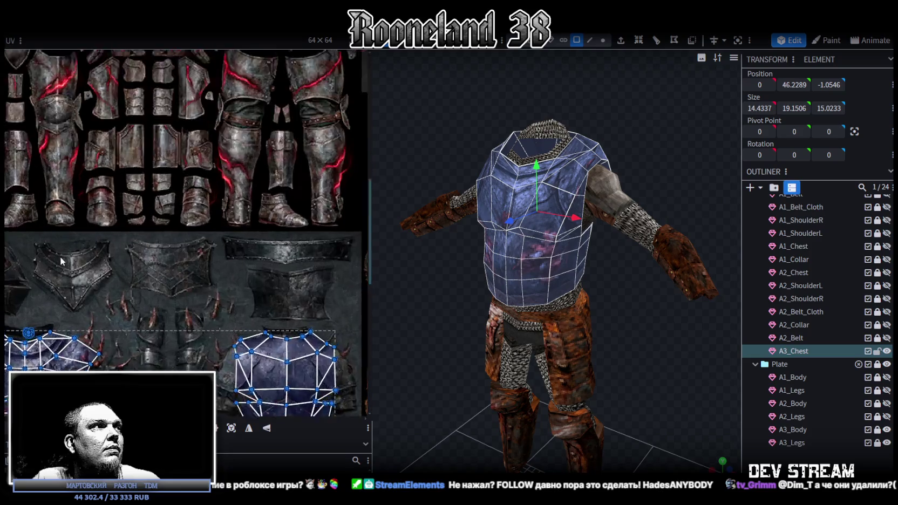
scroll(59, 255, up, 3)
scroll(83, 215, up, 2)
drag(88, 229, 125, 267)
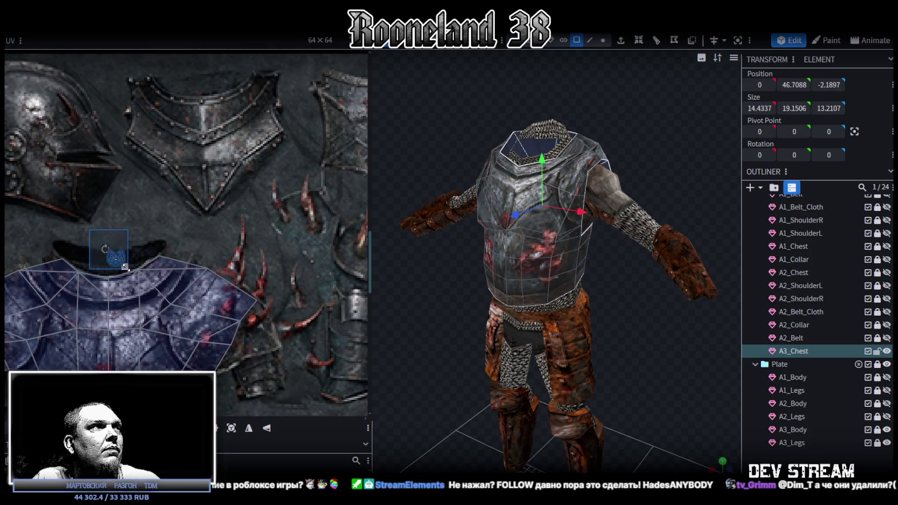
scroll(116, 254, up, 2)
scroll(116, 254, up, 2)
scroll(116, 254, up, 2)
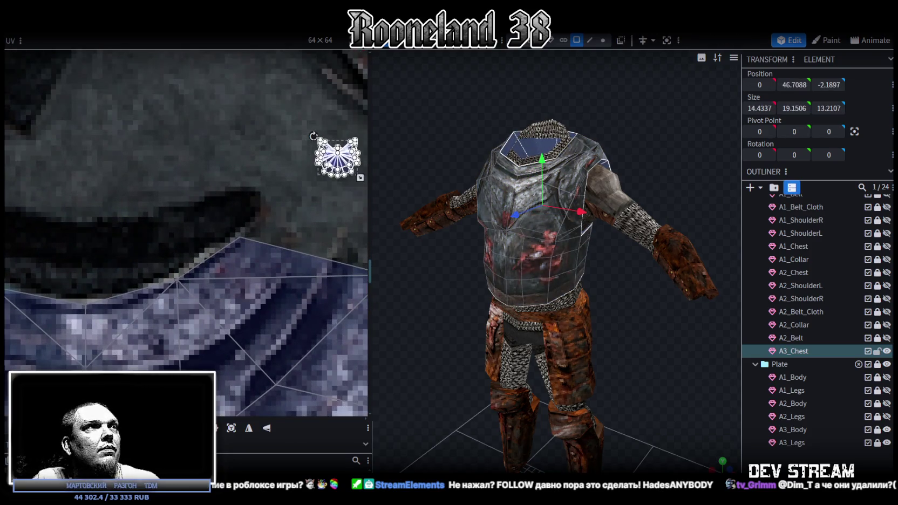
scroll(325, 165, down, 3)
scroll(324, 166, down, 3)
scroll(37, 228, up, 2)
scroll(130, 219, up, 1)
scroll(69, 214, down, 2)
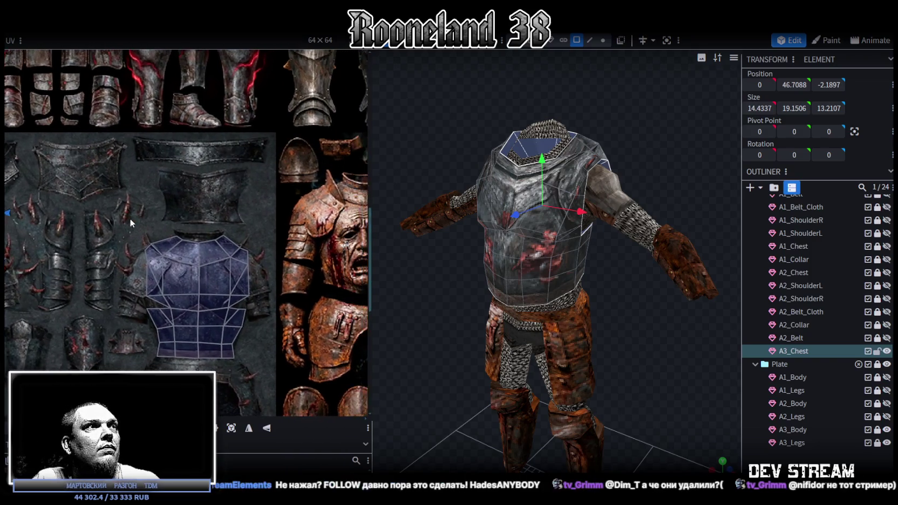
scroll(24, 217, up, 2)
scroll(25, 217, up, 2)
scroll(59, 286, up, 2)
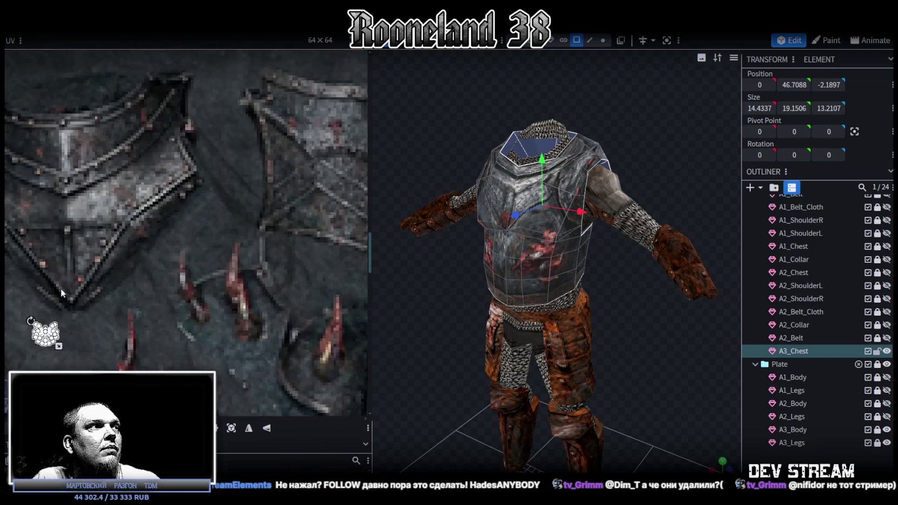
scroll(59, 286, up, 2)
key(ctrl+a)
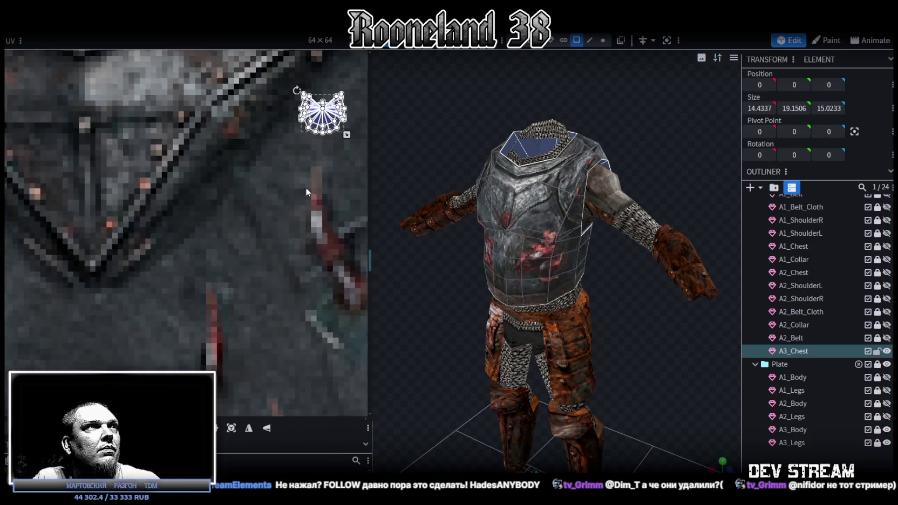
- Try the collar UV island on the riveted belt texture of the armor atlas
scroll(306, 188, down, 1)
scroll(73, 213, down, 2)
scroll(95, 229, down, 2)
scroll(122, 226, down, 1)
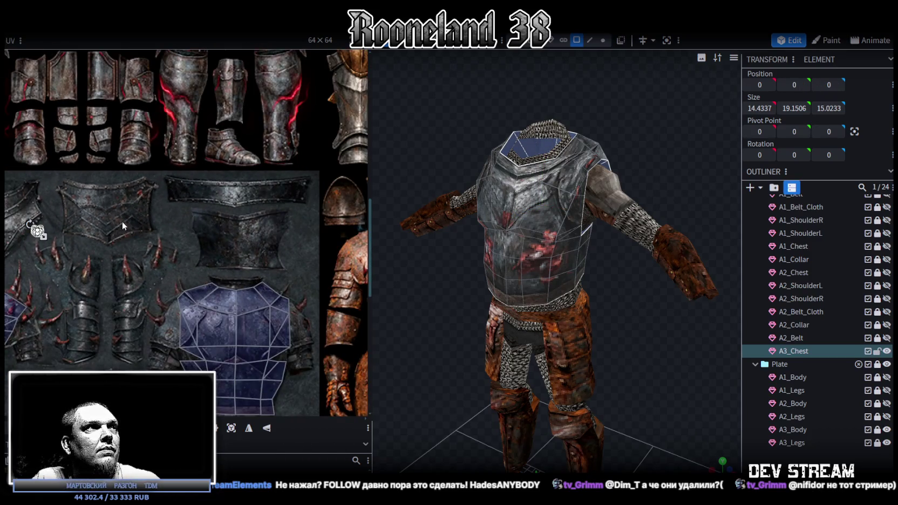
scroll(26, 246, up, 3)
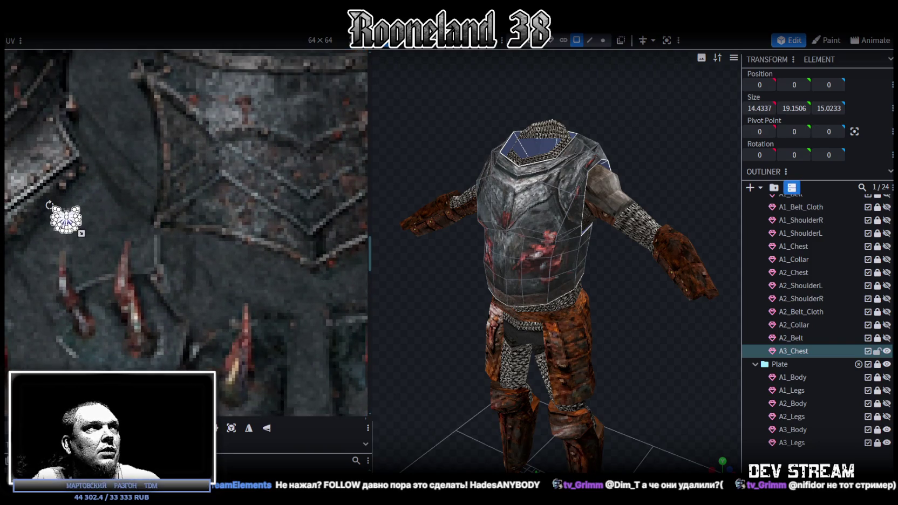
middle_drag(321, 151, 102, 216)
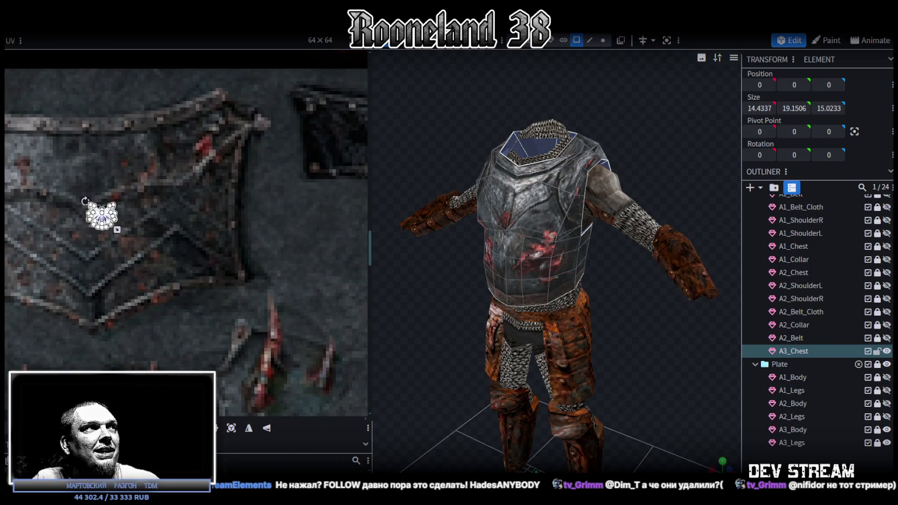
middle_drag(315, 165, 15, 242)
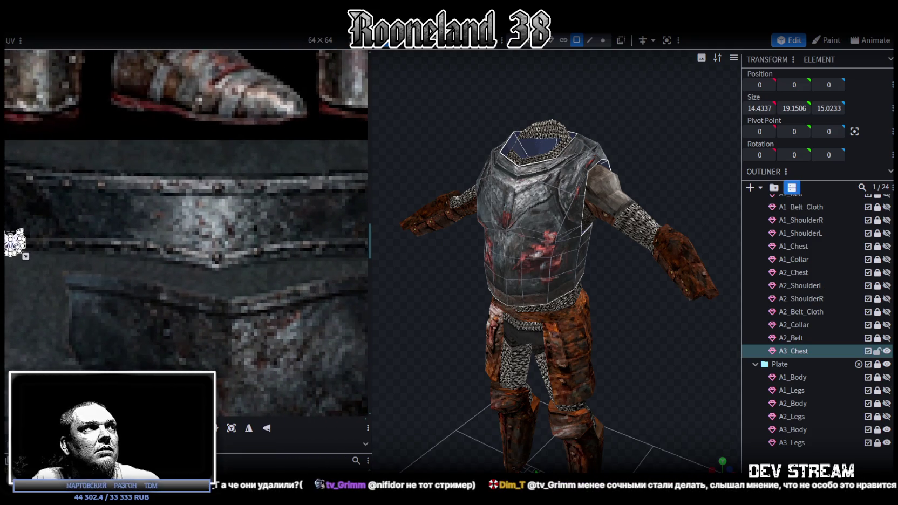
drag(16, 242, 320, 263)
scroll(93, 292, down, 1)
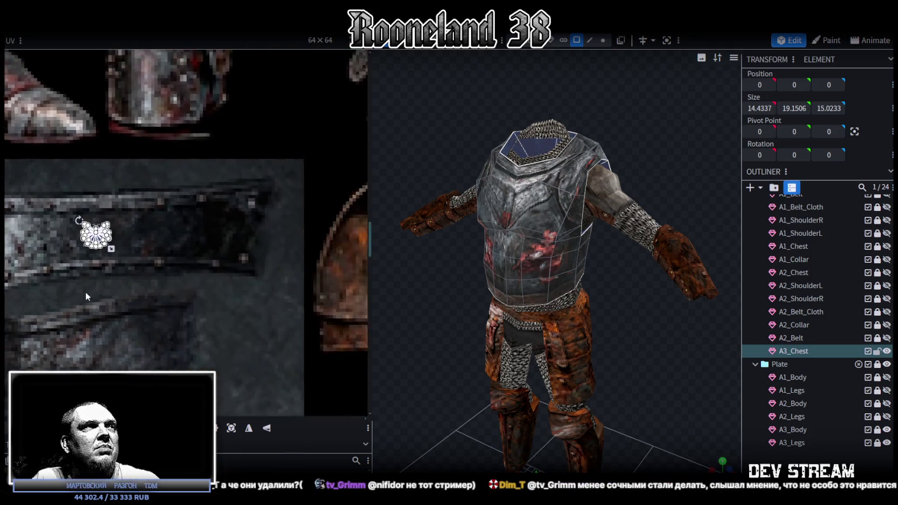
scroll(93, 292, down, 1)
drag(54, 243, 291, 261)
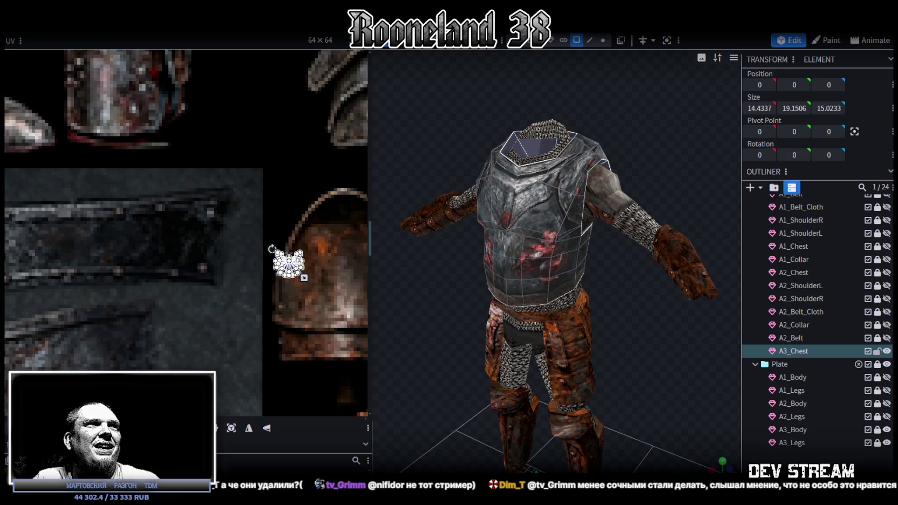
- Move the collar UV island onto the helmet piece of the atlas
scroll(202, 229, down, 1)
scroll(172, 218, down, 1)
scroll(173, 218, up, 1)
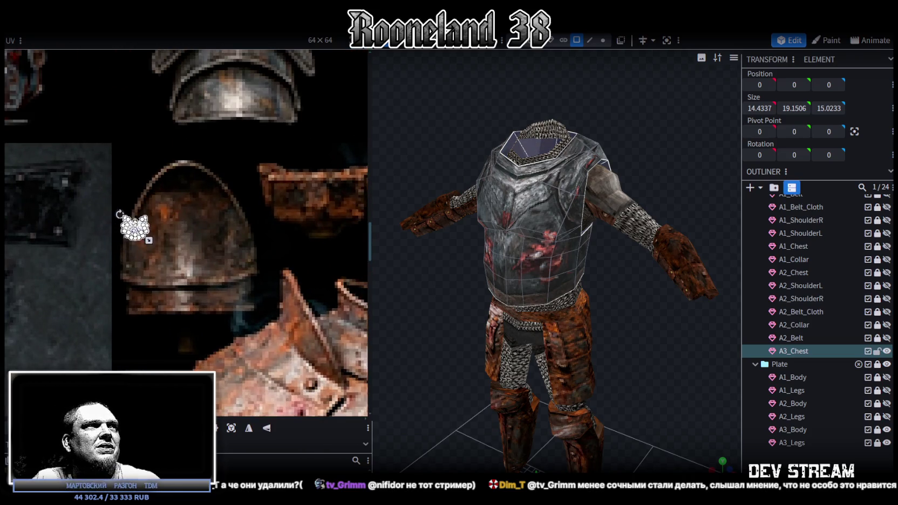
scroll(179, 216, up, 2)
drag(143, 223, 334, 199)
scroll(200, 304, down, 1)
scroll(177, 322, down, 1)
scroll(220, 315, down, 1)
scroll(103, 179, down, 1)
scroll(171, 163, down, 1)
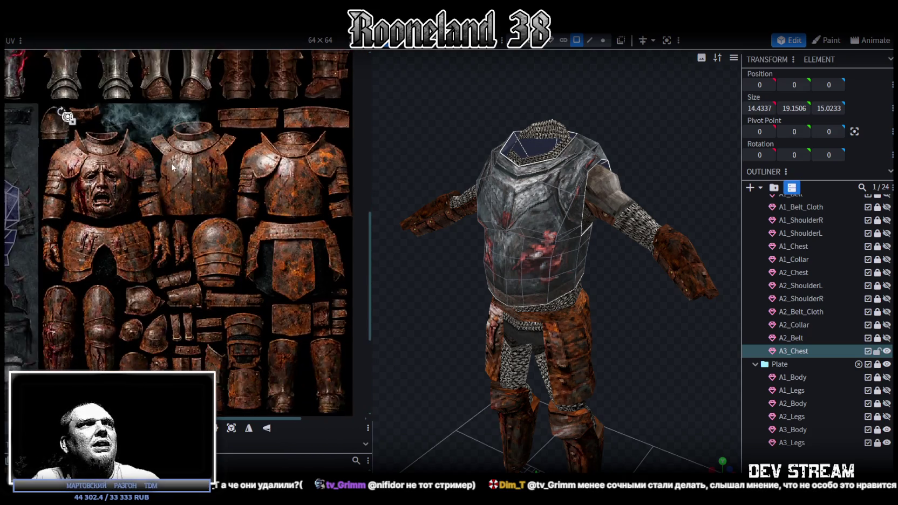
scroll(171, 142, down, 1)
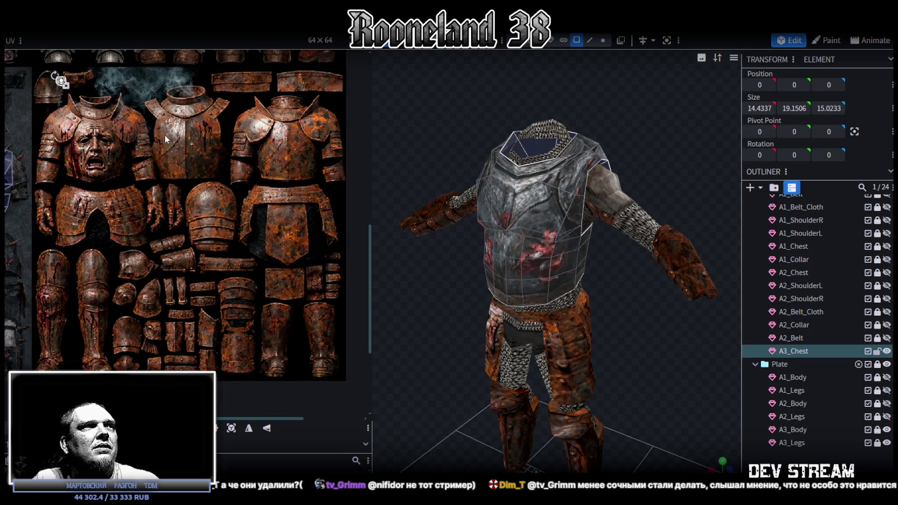
- Reposition the collar UV island up and right above the rusty armor section
middle_drag(165, 135, 237, 195)
scroll(147, 157, up, 2)
scroll(146, 158, up, 2)
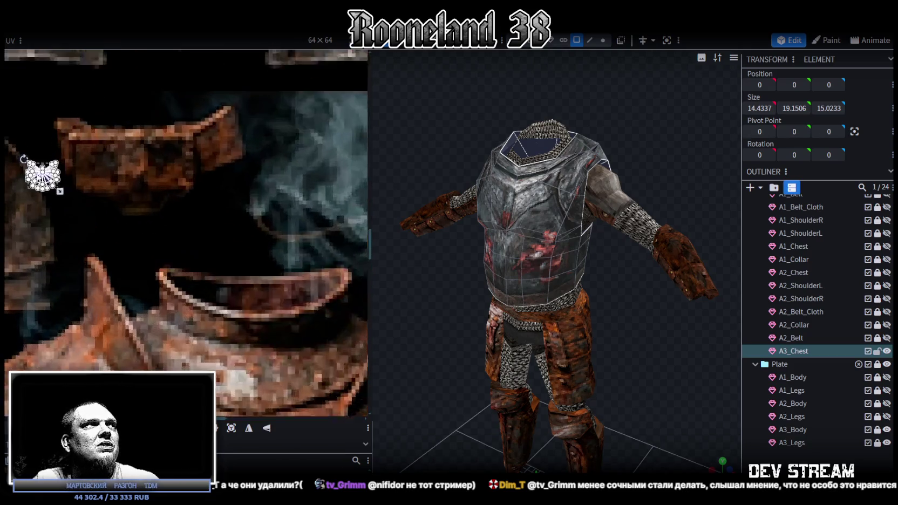
scroll(147, 157, up, 1)
drag(77, 201, 121, 319)
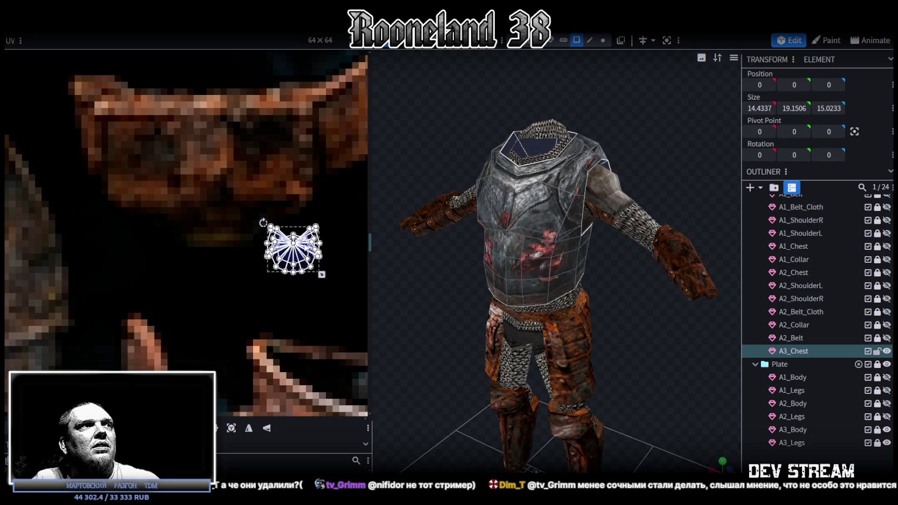
scroll(300, 259, down, 3)
scroll(119, 315, down, 3)
scroll(113, 308, up, 2)
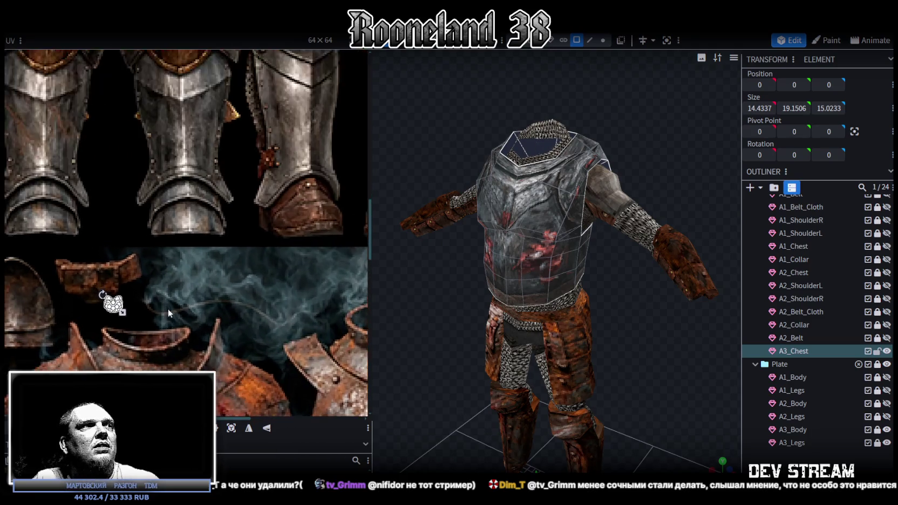
scroll(106, 299, up, 1)
scroll(97, 291, up, 1)
drag(95, 290, 350, 183)
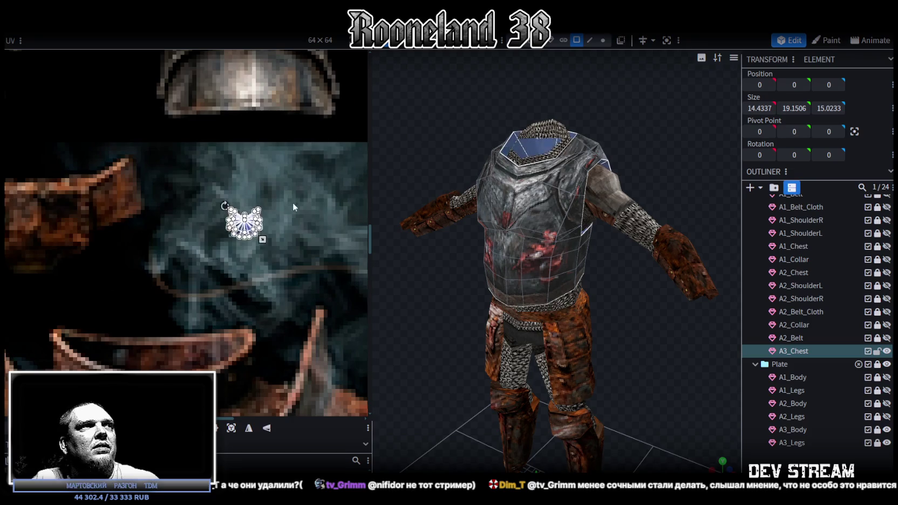
scroll(299, 214, down, 2)
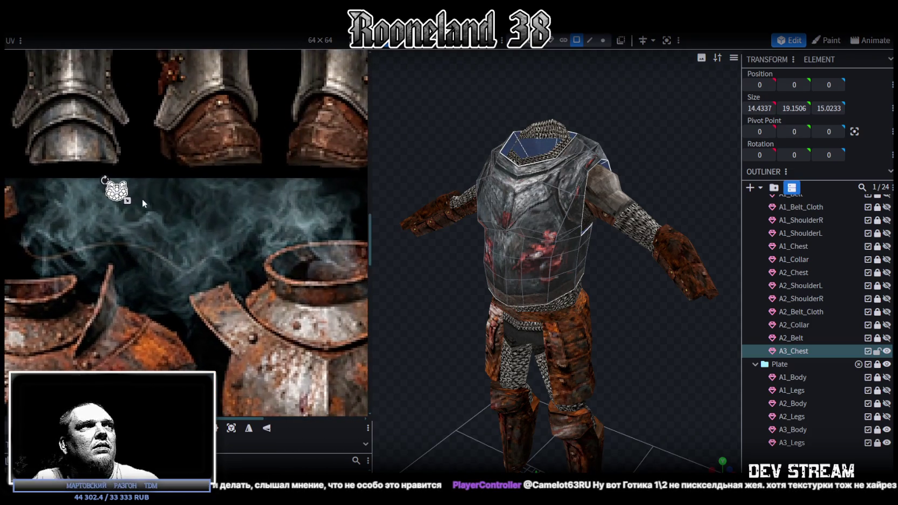
- Enlarge the collar UV island into a large fan over the smoke, then deselect
drag(127, 202, 214, 243)
drag(151, 227, 211, 234)
click(723, 400)
- View the armor from above and front, then bring up Chrome's Metal Gear reference screenshot
mouse_move(719, 362)
mouse_down()
mouse_move(632, 383)
mouse_move(668, 385)
mouse_up()
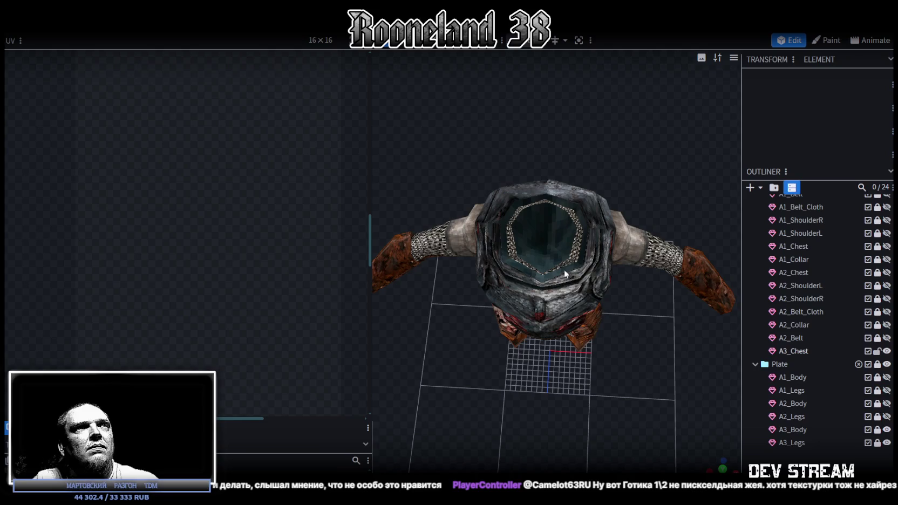
mouse_move(528, 218)
mouse_down()
mouse_move(505, 232)
mouse_move(572, 286)
mouse_move(566, 304)
mouse_move(623, 313)
mouse_up()
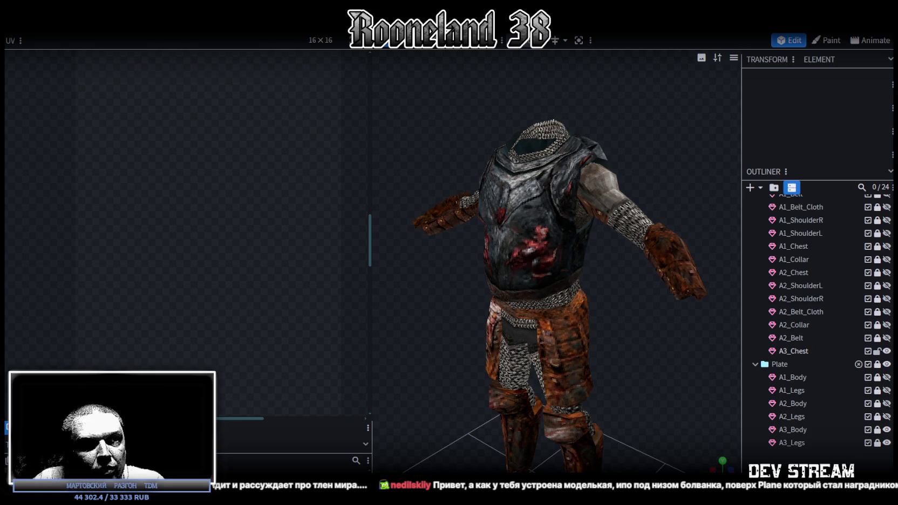
key(alt+Tab)
drag(642, 140, 602, 84)
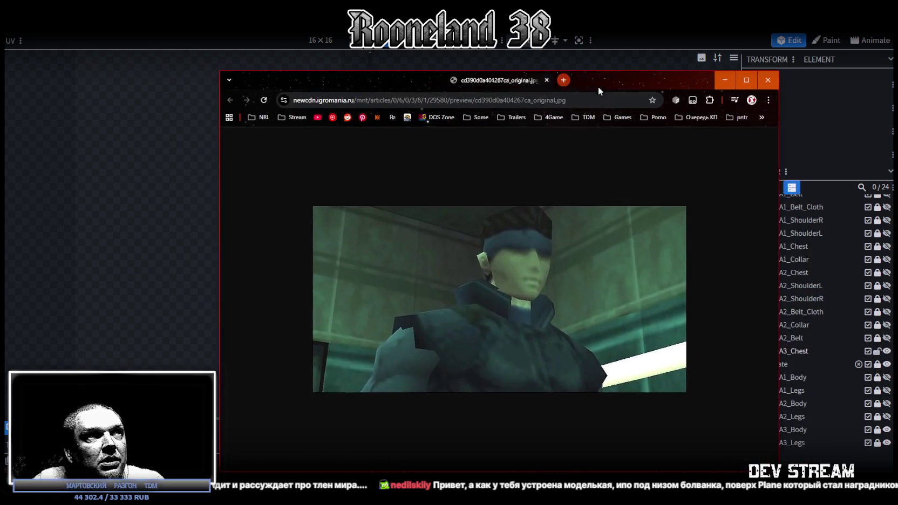
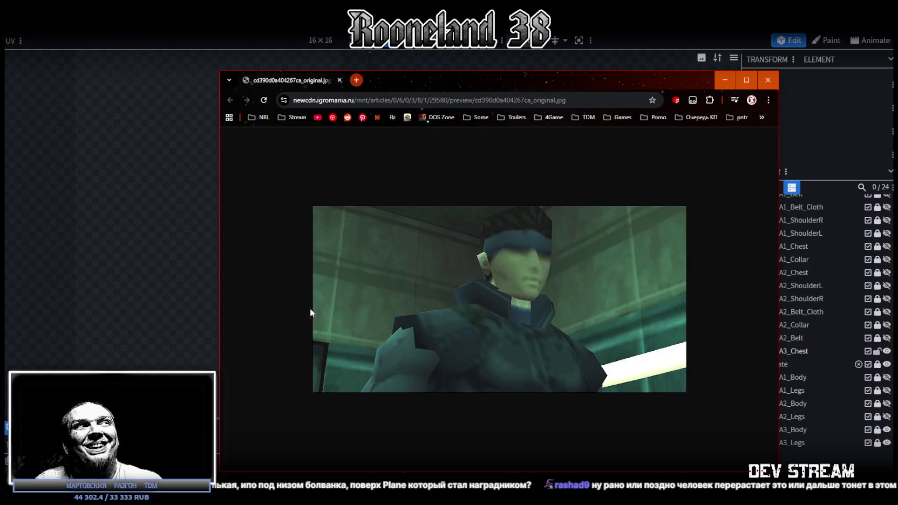
- Narrow the Chrome reference-image window and drag it down out of the way so Blockbench shows
drag(218, 296, 361, 295)
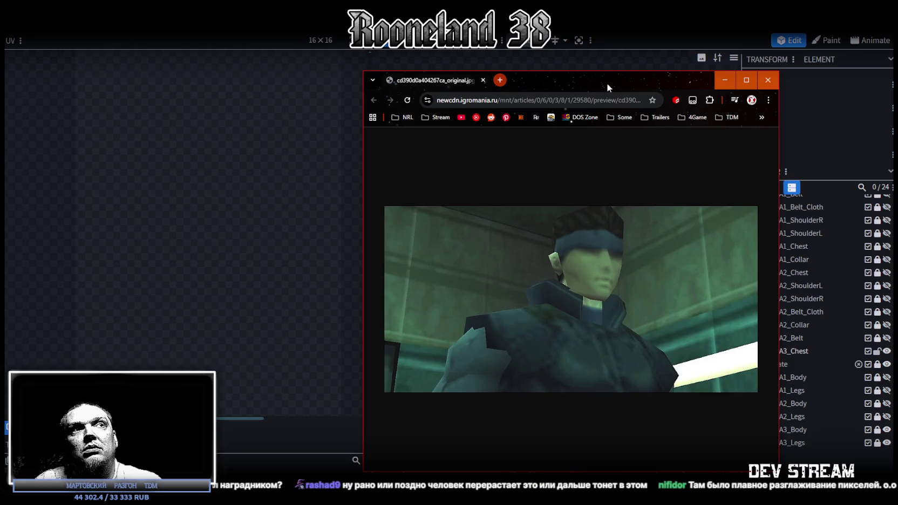
drag(607, 82, 607, 160)
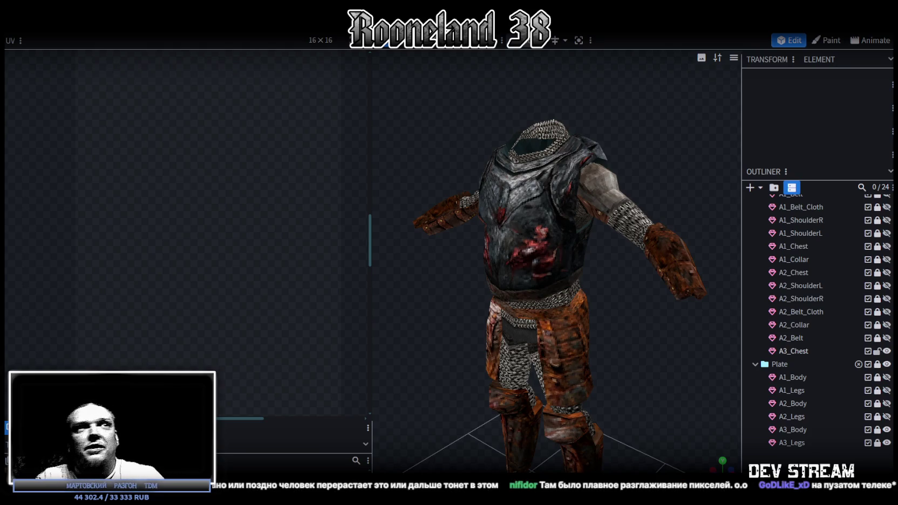
- Select A3_Chest, zoom in and orbit around its texture, then switch to Unity
click(559, 275)
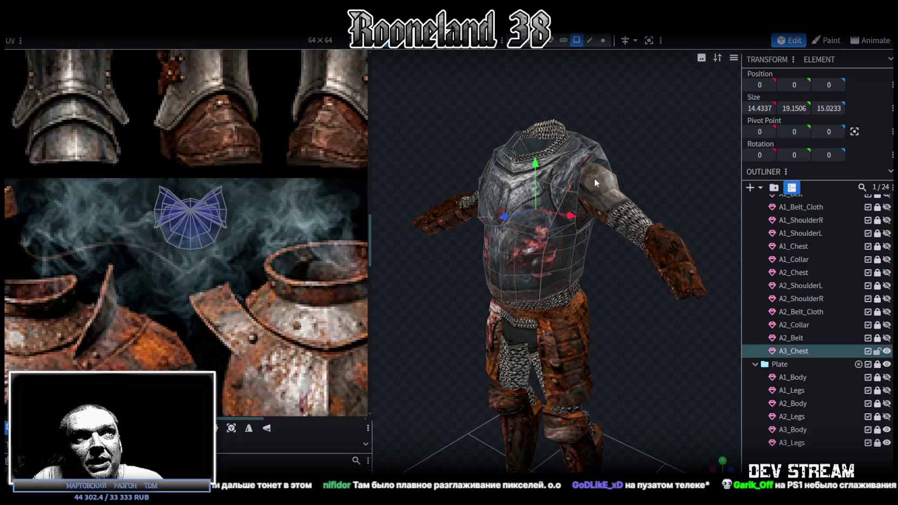
scroll(697, 344, up, 2)
scroll(662, 351, up, 3)
drag(662, 351, 655, 338)
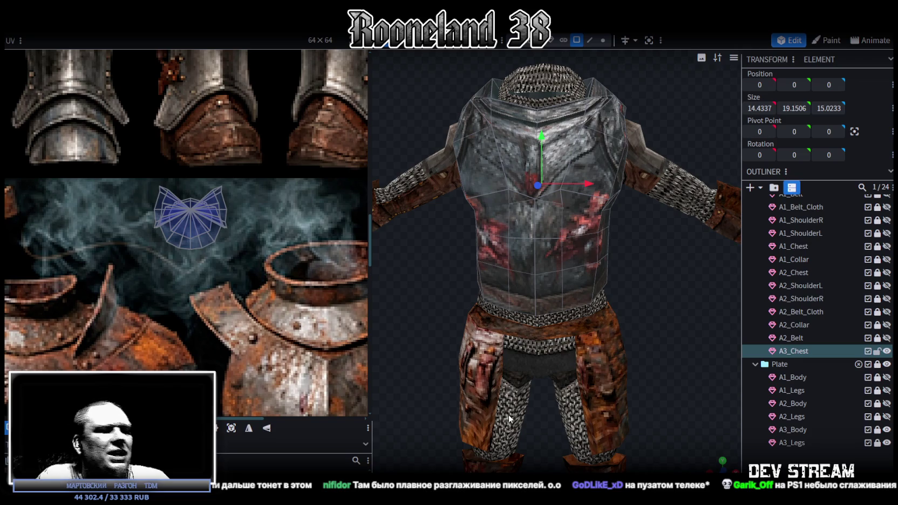
key(alt+Tab)
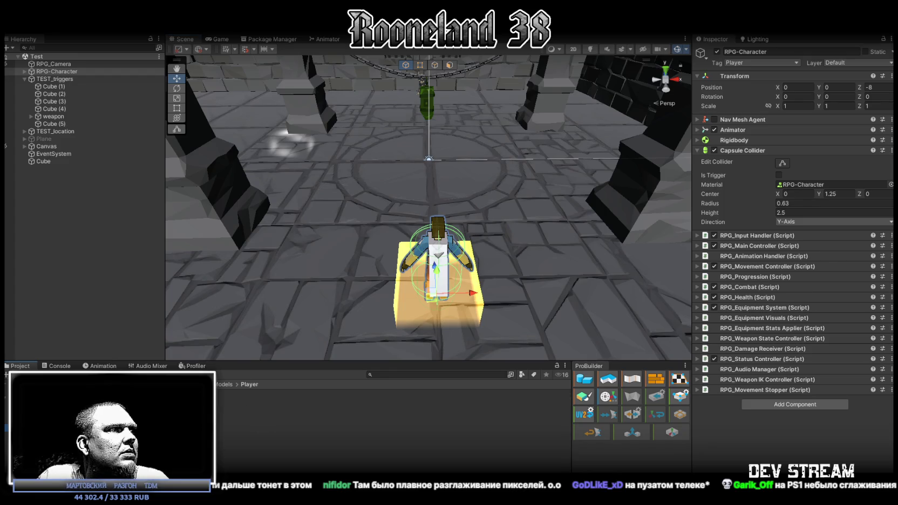
- Check the PRG_P_1 texture's Filter Mode options and leave it at Point (no filter)
click(828, 294)
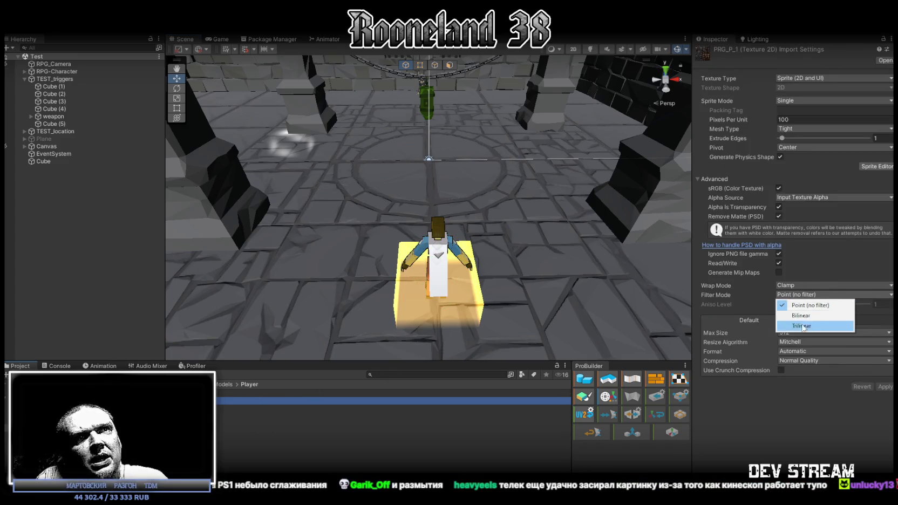
key(Escape)
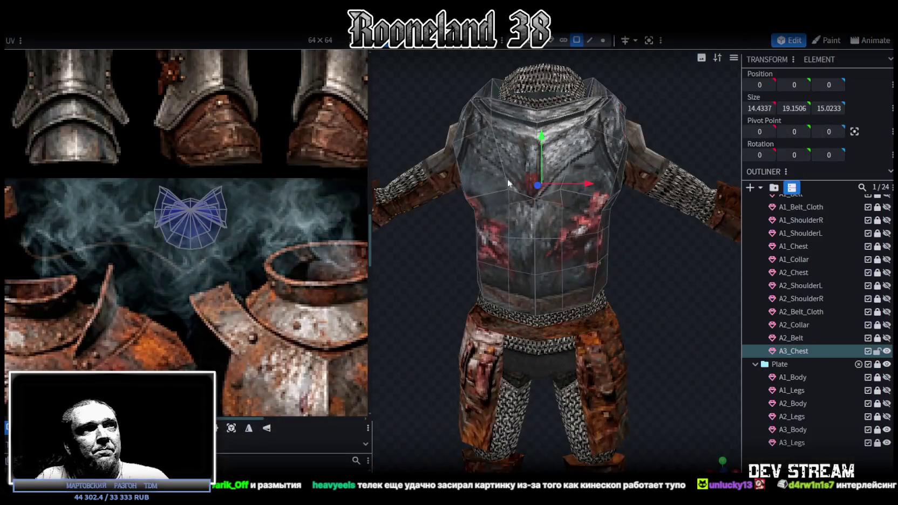
- Orbit and zoom around the textured chestplate, then select a face of the A3_Chest mesh
mouse_move(644, 296)
mouse_down()
mouse_move(611, 288)
mouse_move(642, 276)
mouse_up()
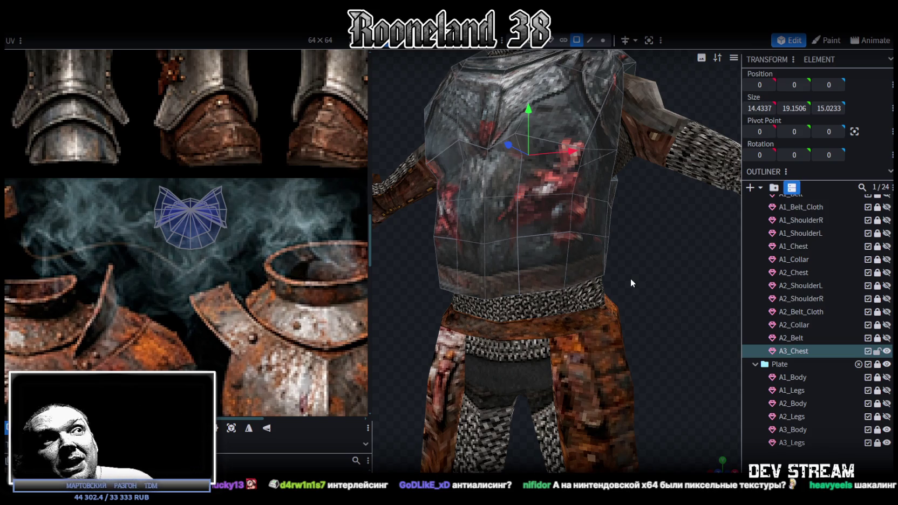
mouse_move(630, 278)
mouse_down()
mouse_move(605, 284)
mouse_move(682, 229)
mouse_move(675, 259)
mouse_up()
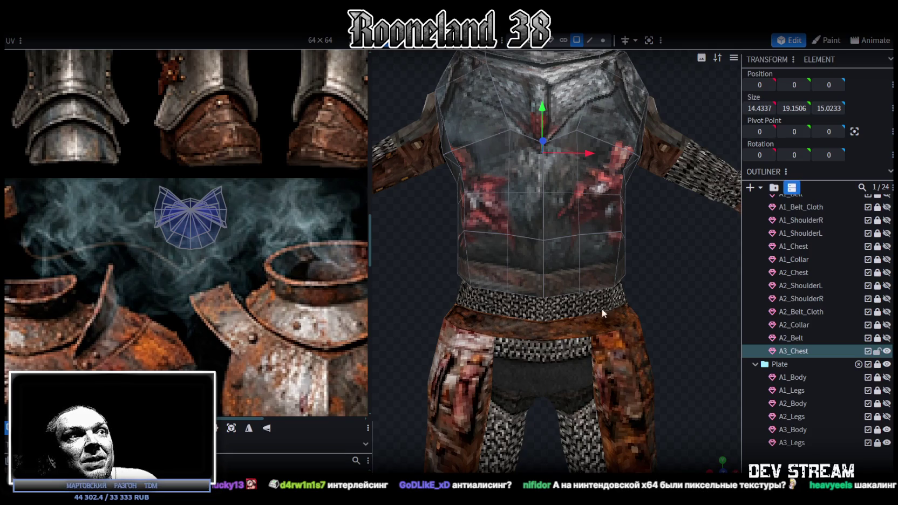
scroll(600, 254, down, 3)
scroll(612, 321, down, 2)
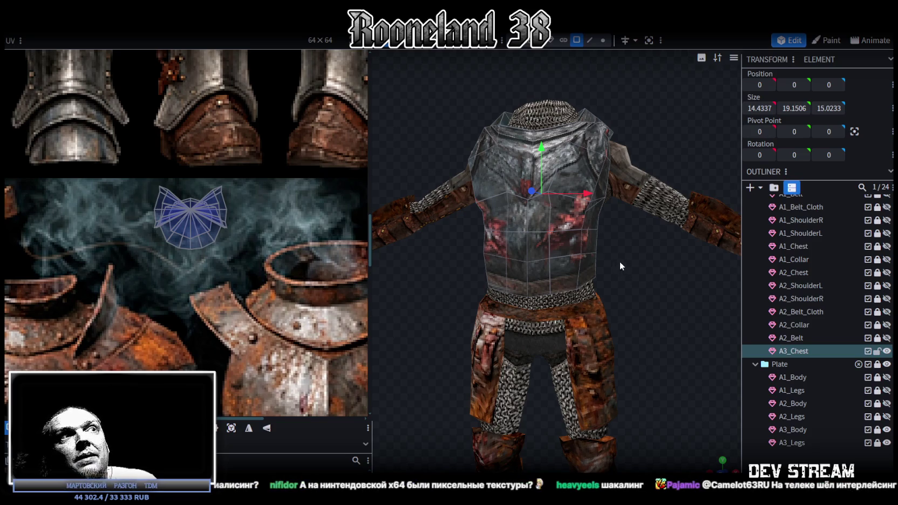
scroll(620, 261, up, 2)
scroll(635, 264, up, 2)
click(591, 246)
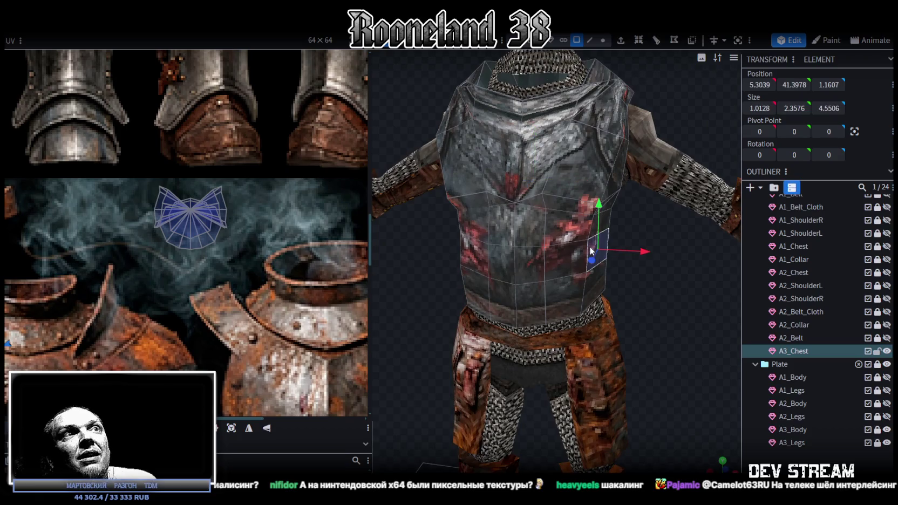
- Switch to Edge selection and pick the left, then the right chest edge
drag(594, 251, 644, 304)
click(591, 40)
click(491, 232)
click(621, 246)
mouse_move(621, 245)
mouse_down()
mouse_move(650, 279)
mouse_move(625, 276)
mouse_up()
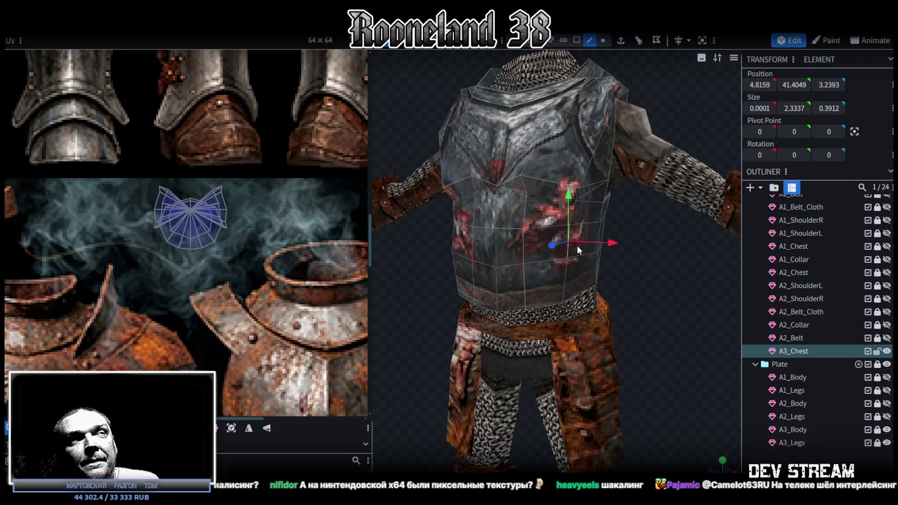
- Orbit and zoom around the armor from front and side, reframing on the full chest
drag(526, 248, 570, 235)
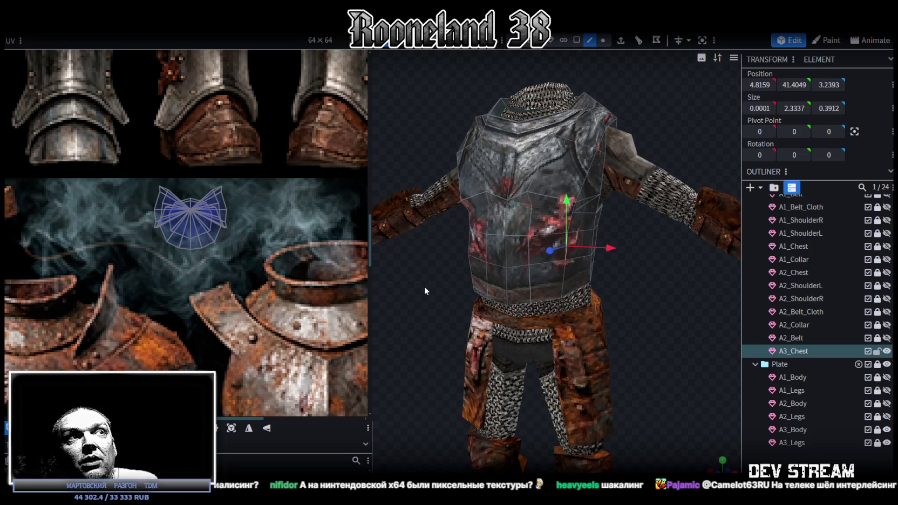
scroll(463, 283, up, 3)
scroll(465, 281, up, 2)
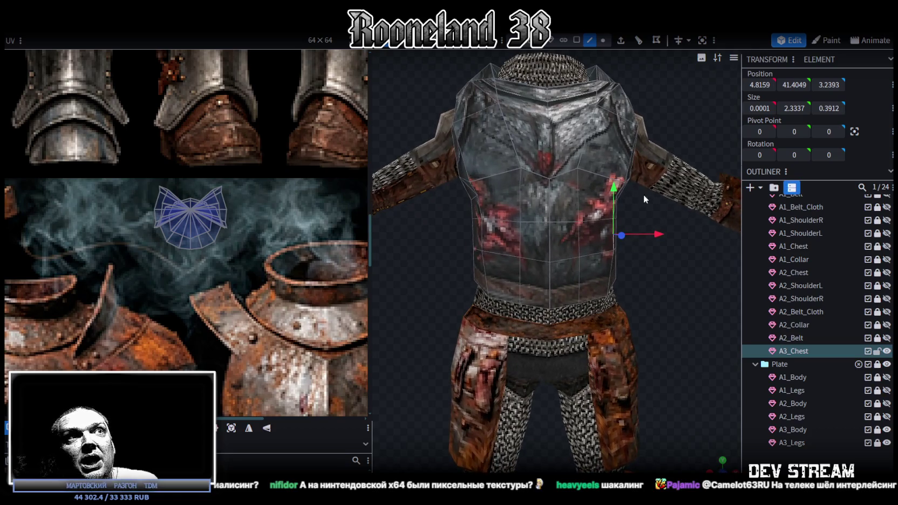
drag(672, 230, 662, 240)
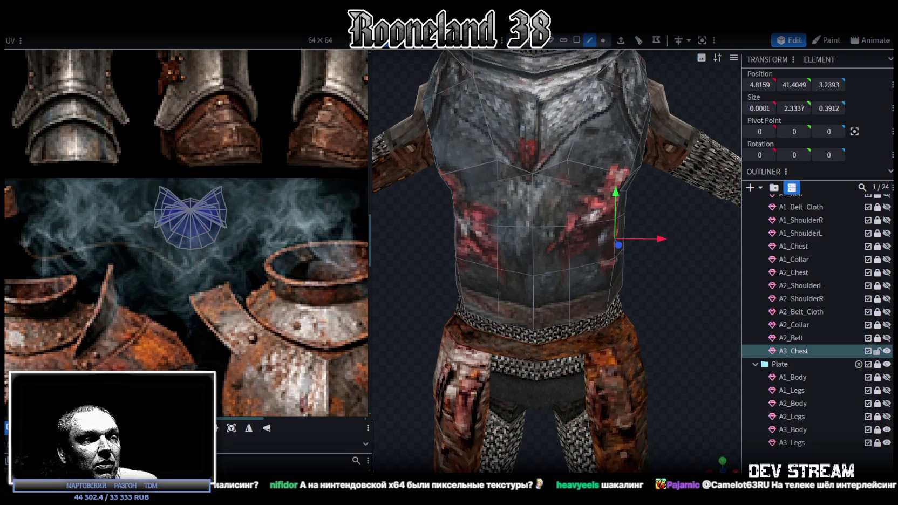
scroll(604, 277, down, 5)
mouse_move(643, 314)
mouse_down()
mouse_move(488, 300)
mouse_move(612, 296)
mouse_move(634, 253)
mouse_up()
scroll(643, 273, up, 5)
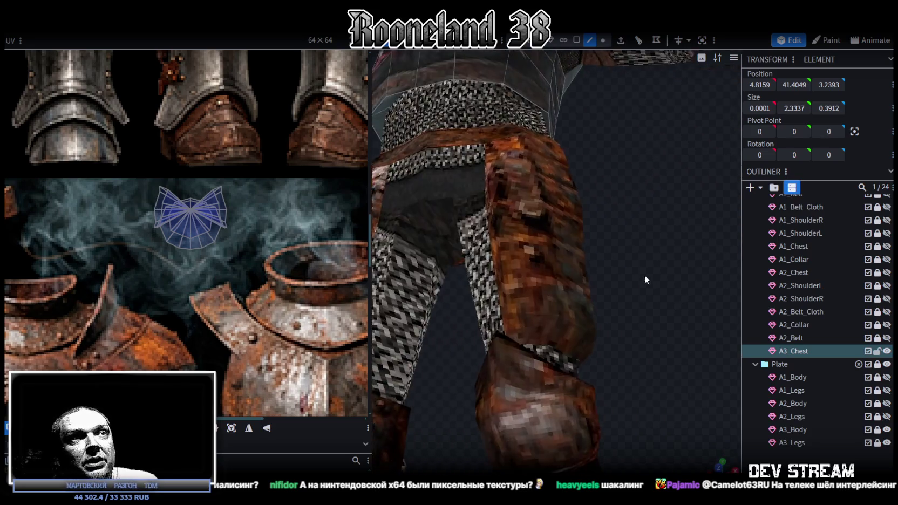
scroll(627, 330, up, 3)
scroll(595, 348, up, 2)
scroll(595, 348, down, 2)
scroll(518, 293, down, 2)
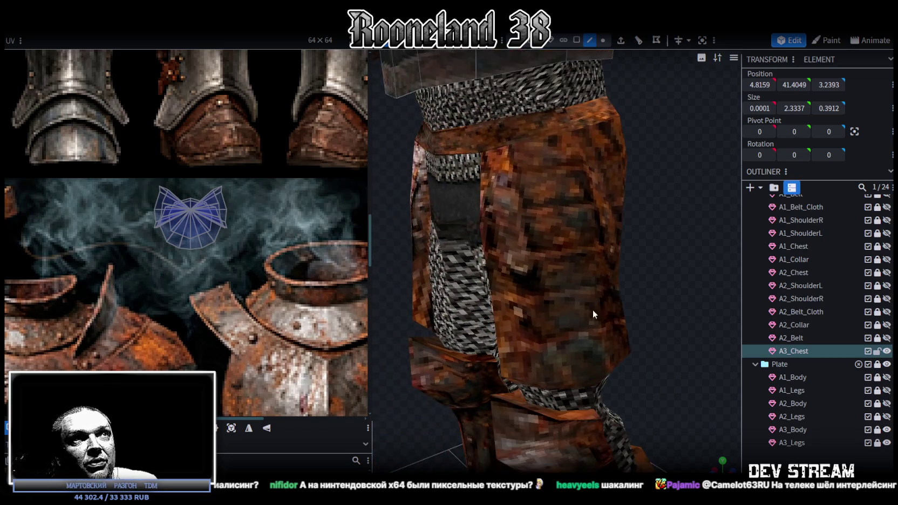
scroll(578, 311, down, 2)
drag(500, 341, 565, 339)
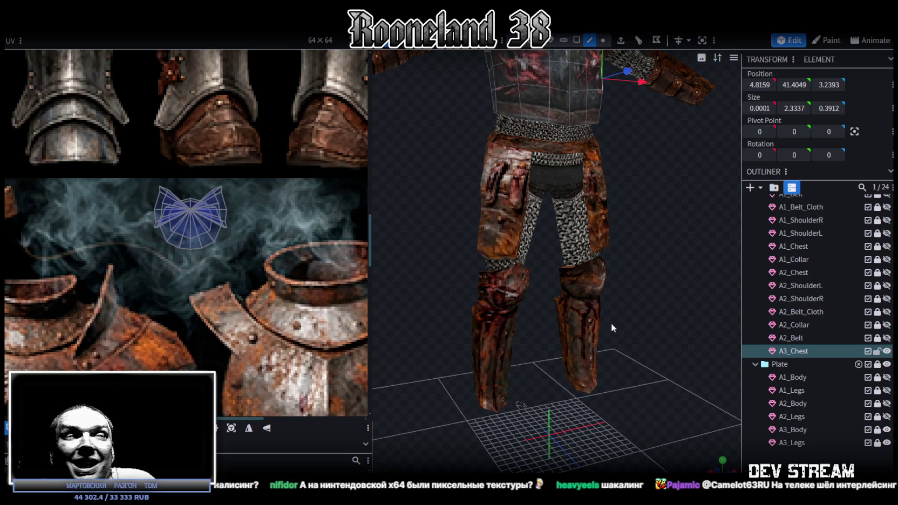
drag(611, 323, 651, 273)
scroll(611, 281, up, 5)
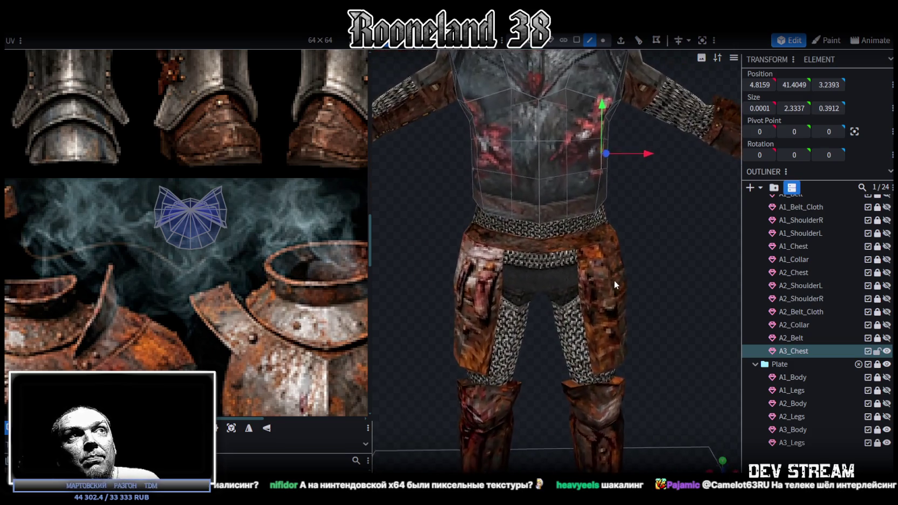
scroll(115, 314, down, 3)
scroll(114, 314, down, 2)
scroll(168, 277, down, 1)
mouse_move(410, 295)
mouse_down()
mouse_move(679, 266)
mouse_move(639, 260)
mouse_up()
scroll(639, 260, up, 2)
right_drag(634, 256, 656, 219)
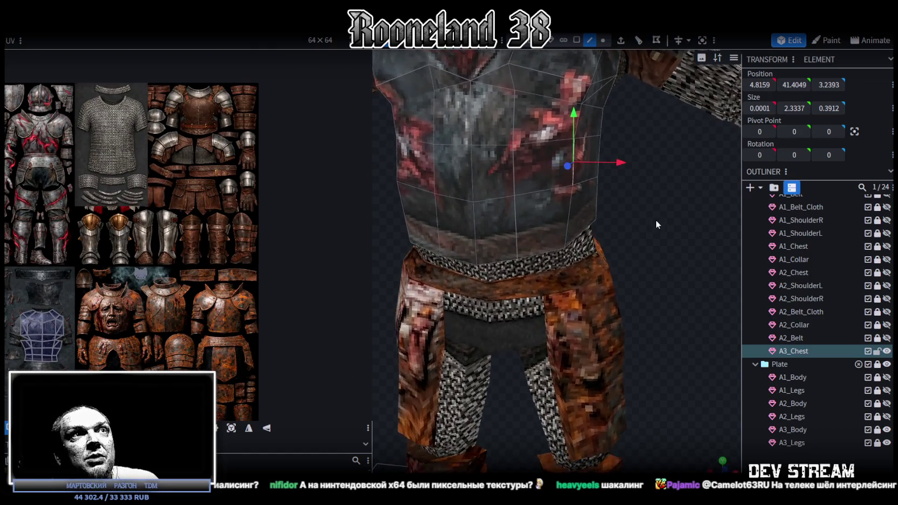
- Select the chest's front face band in Face mode and scale it 1 unit wider to 12.6574
click(577, 41)
click(586, 178)
click(576, 144)
mouse_move(575, 144)
mouse_down()
mouse_move(667, 310)
mouse_move(700, 268)
mouse_move(613, 252)
mouse_up()
double_click(508, 172)
key(s)
drag(572, 171, 571, 177)
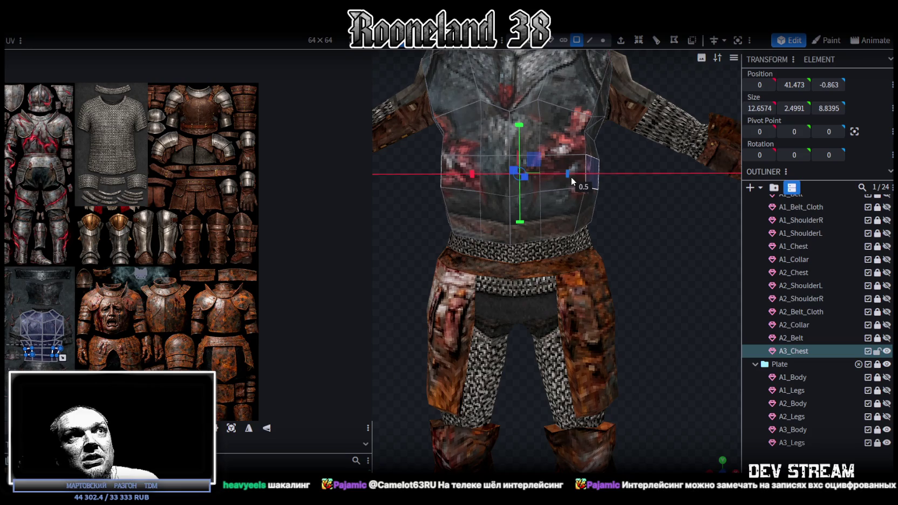
- Narrow the face selection to a single face on the chest's left side
mouse_move(649, 228)
mouse_down()
mouse_move(426, 247)
mouse_move(428, 256)
mouse_up()
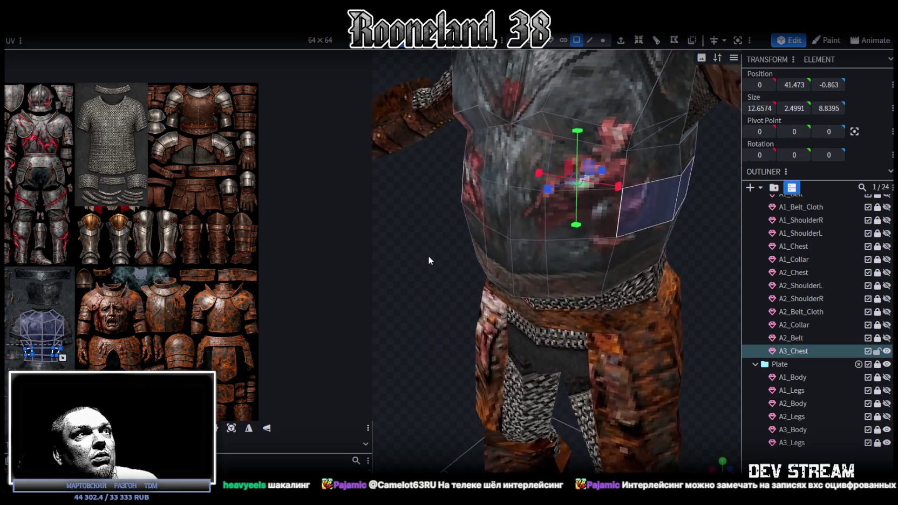
click(485, 163)
shift+click(521, 181)
click(484, 215)
mouse_move(484, 215)
mouse_down()
mouse_move(416, 192)
mouse_move(416, 168)
mouse_up()
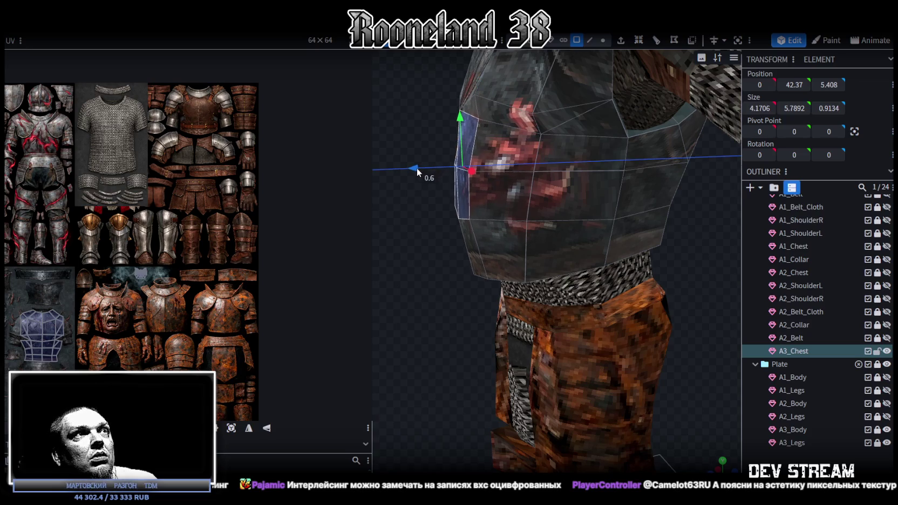
- Switch to vertex selection and box-select the lower row of chest vertices
mouse_move(438, 113)
mouse_down()
mouse_move(489, 118)
mouse_move(597, 56)
mouse_up()
click(603, 40)
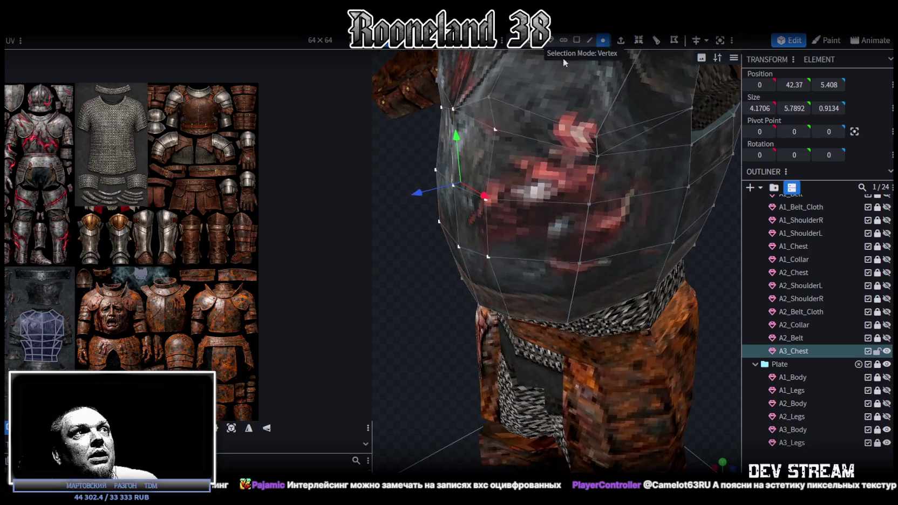
click(454, 109)
scroll(516, 195, down, 5)
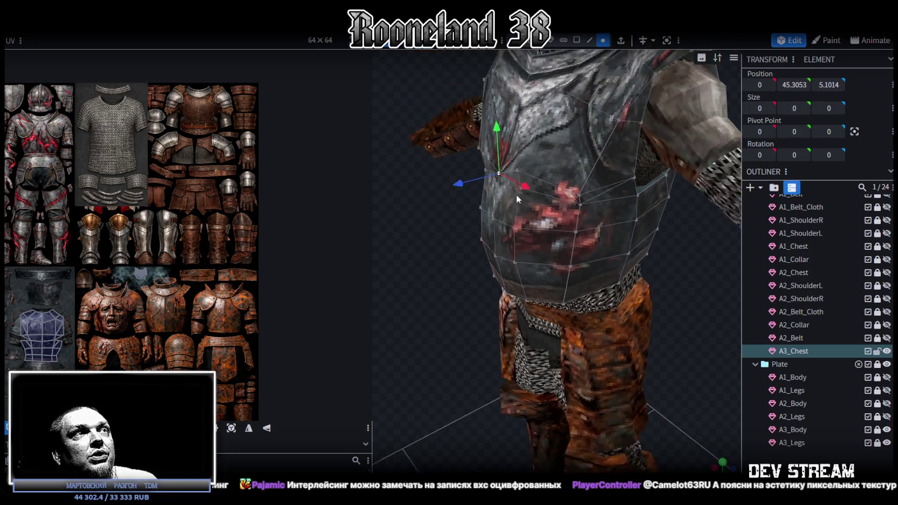
mouse_move(646, 306)
mouse_down()
mouse_move(603, 225)
mouse_move(639, 194)
mouse_move(716, 238)
mouse_move(458, 262)
mouse_move(462, 234)
mouse_up()
scroll(603, 224, up, 3)
ctrl+drag(449, 272, 646, 220)
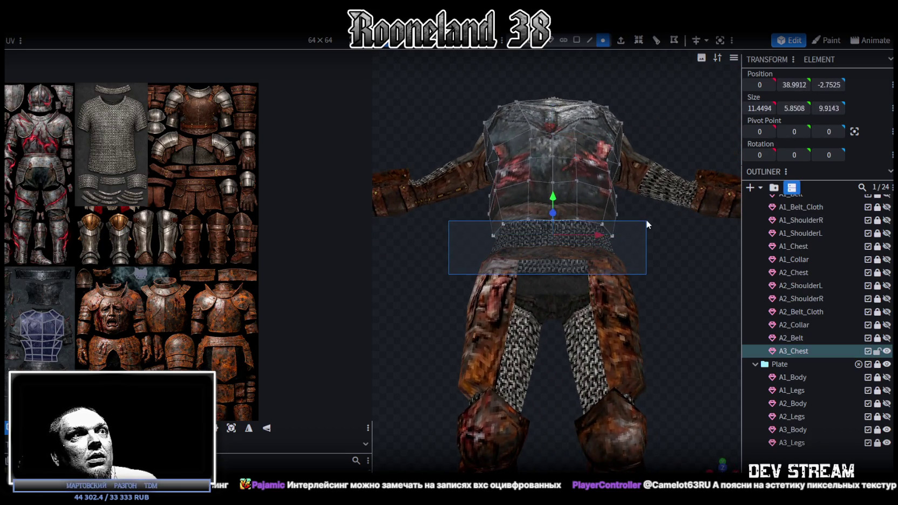
drag(668, 251, 664, 288)
mouse_move(416, 301)
ctrl+mouse_down()
mouse_move(649, 225)
mouse_move(426, 261)
mouse_move(615, 235)
mouse_move(690, 295)
mouse_move(555, 265)
mouse_move(670, 243)
mouse_move(659, 223)
mouse_move(548, 181)
ctrl+mouse_up()
key(s)
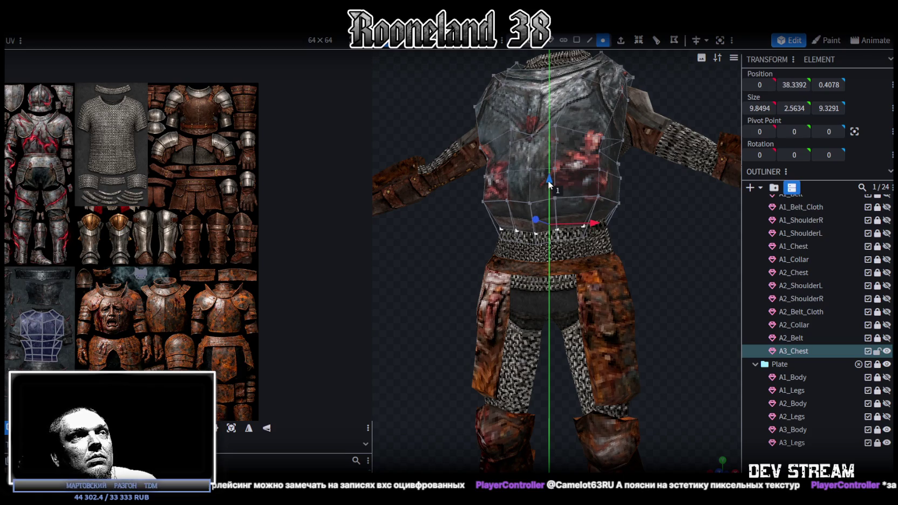
mouse_move(602, 214)
mouse_down()
mouse_move(628, 240)
mouse_move(780, 255)
mouse_move(666, 232)
mouse_up()
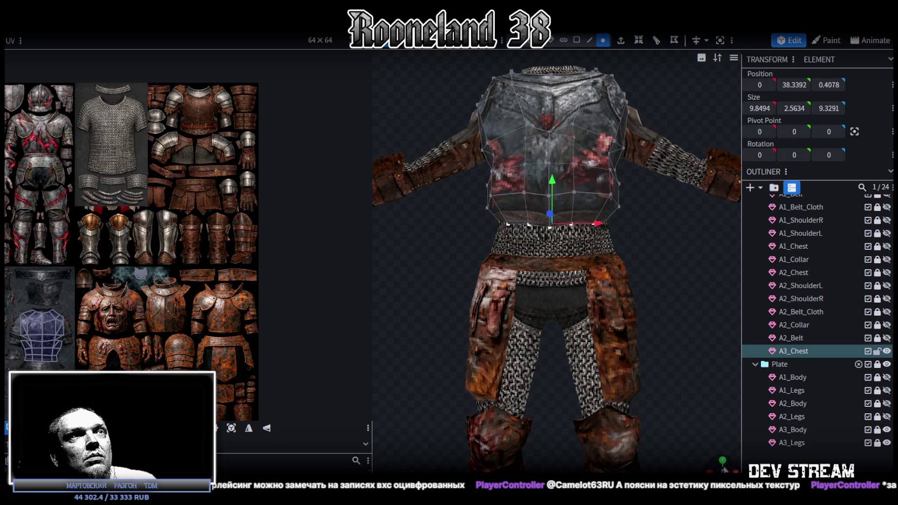
- From a front view, reselect the chest's bottom-edge vertices and lower them 2 units on Y
click(723, 463)
scroll(542, 207, up, 3)
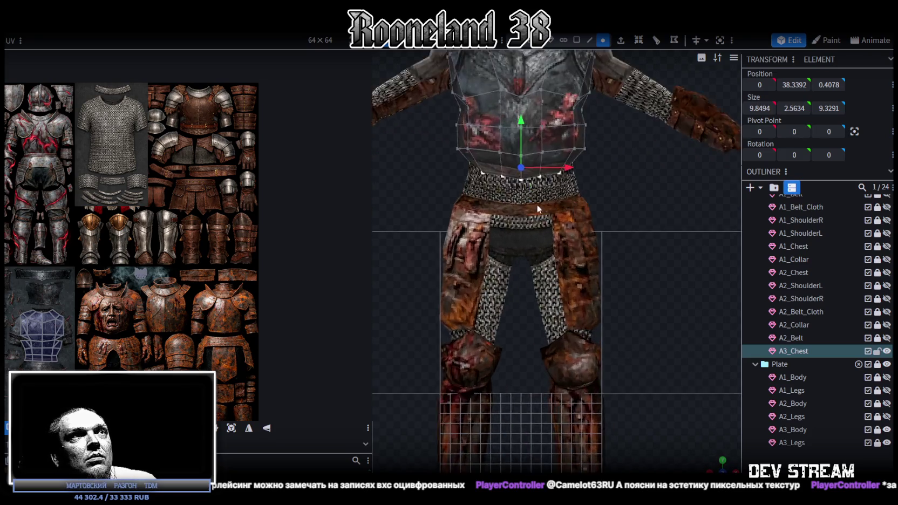
scroll(542, 208, up, 1)
drag(400, 201, 666, 125)
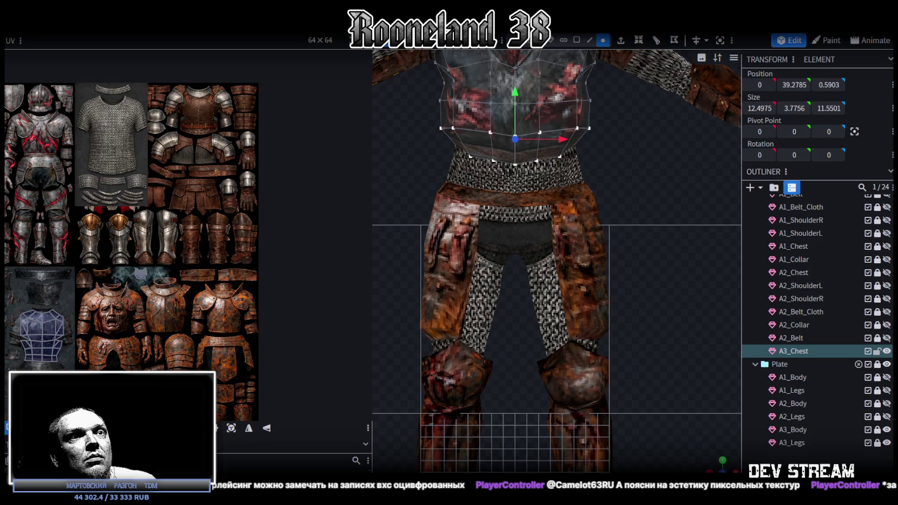
drag(713, 465, 644, 311)
drag(635, 352, 622, 242)
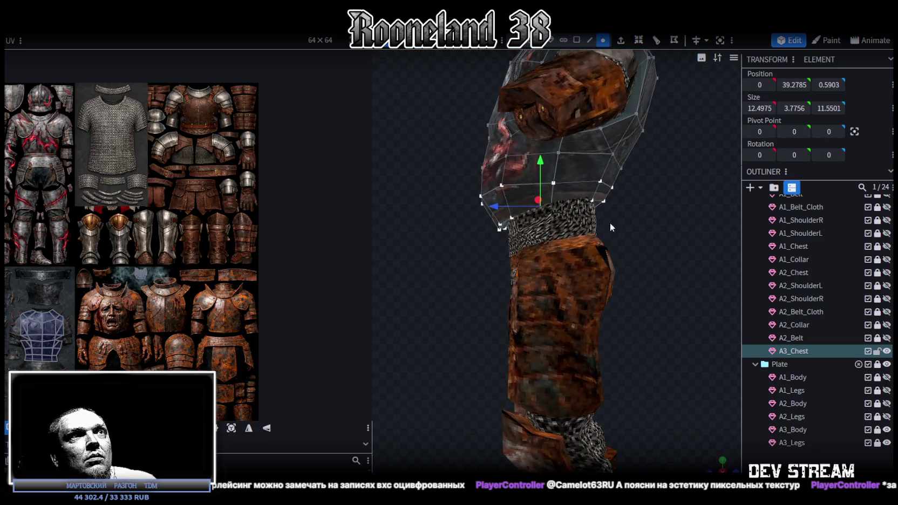
drag(543, 162, 541, 178)
- Scale the bottom-edge vertices wider on X to 13.2975 across and check from the front
drag(441, 248, 548, 218)
key(s)
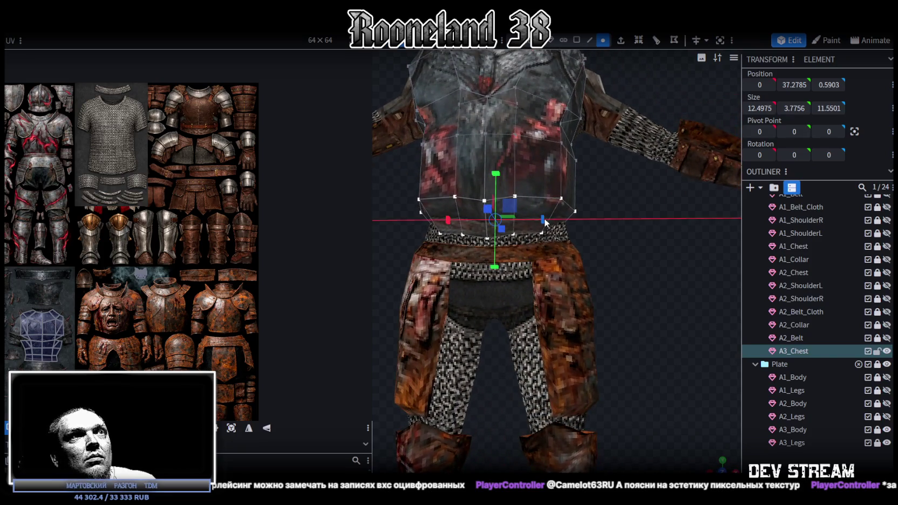
mouse_move(632, 238)
mouse_down()
mouse_move(629, 263)
mouse_move(751, 259)
mouse_move(718, 240)
mouse_move(641, 236)
mouse_move(545, 265)
mouse_move(480, 298)
mouse_move(464, 283)
mouse_move(491, 259)
mouse_move(427, 271)
mouse_up()
scroll(428, 271, up, 2)
scroll(407, 292, up, 2)
key(KP_1)
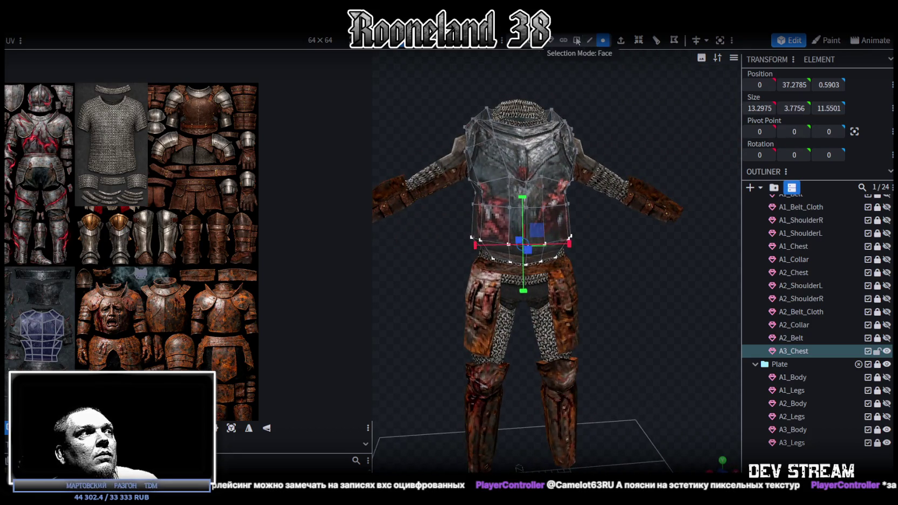
- Box-select the chest's front UV faces and drag them onto the rusty face chestplate
click(576, 40)
drag(101, 347, 182, 251)
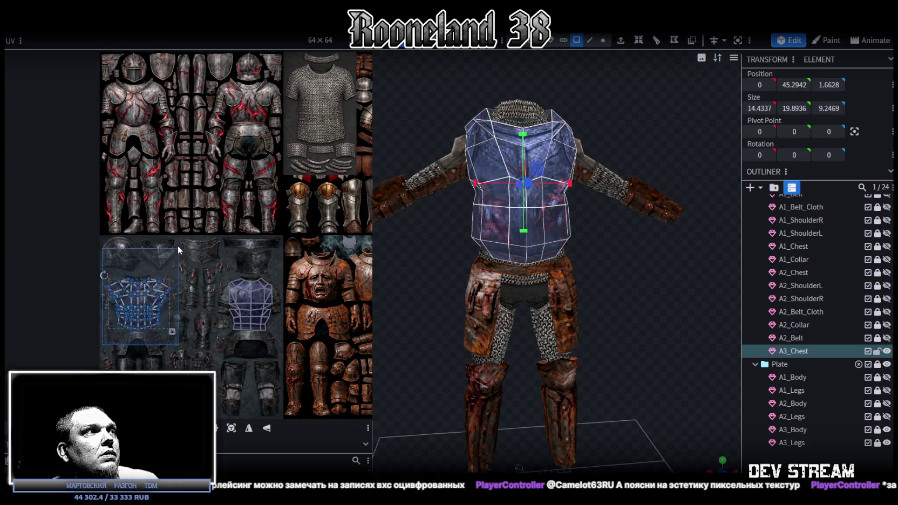
drag(107, 352, 181, 251)
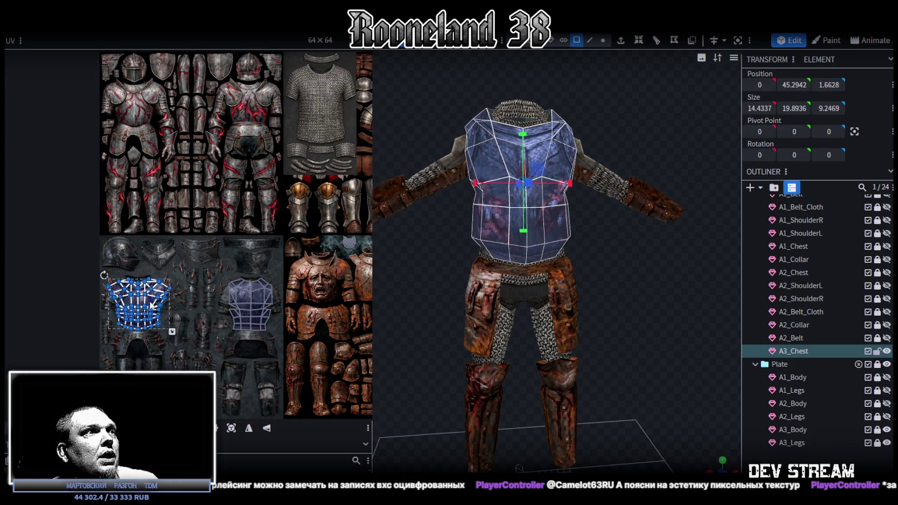
drag(154, 304, 330, 281)
scroll(330, 281, up, 5)
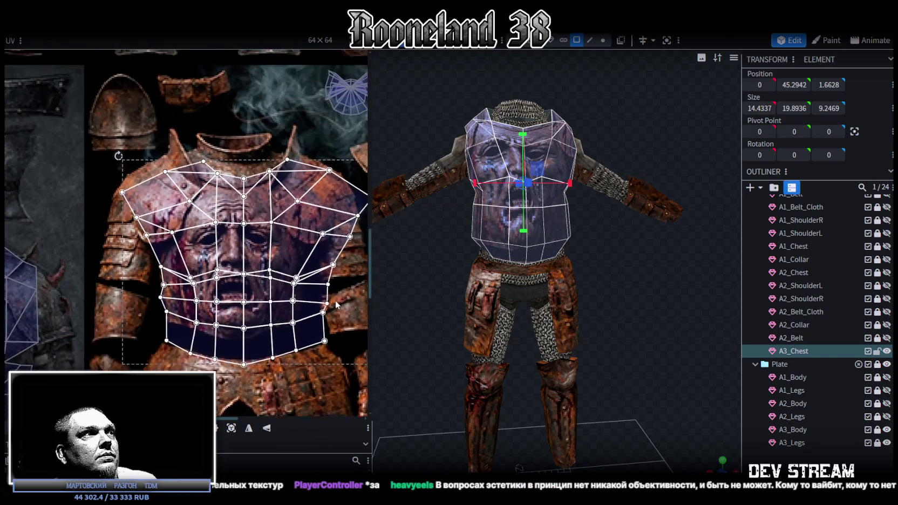
middle_drag(330, 281, 321, 261)
drag(238, 208, 241, 195)
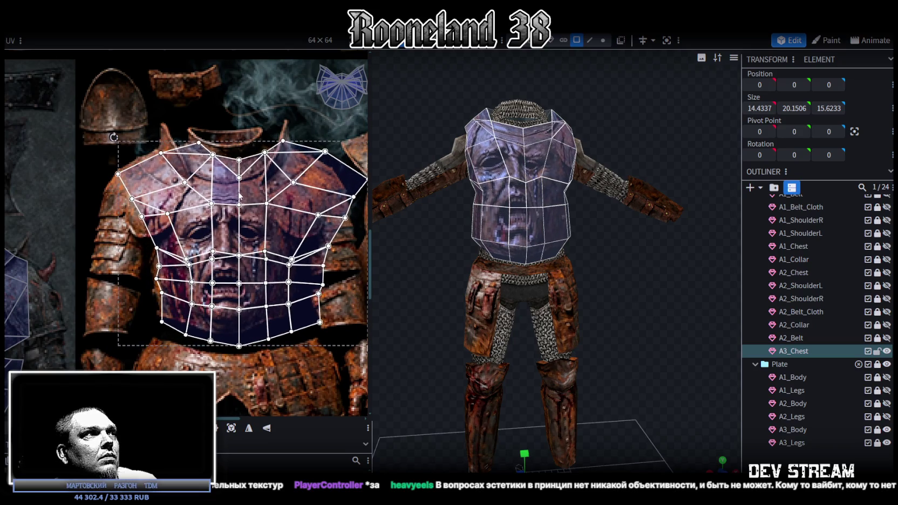
key(f)
- Resize the chest UVs to cover the chestplate and check the face on the model
drag(309, 341, 274, 324)
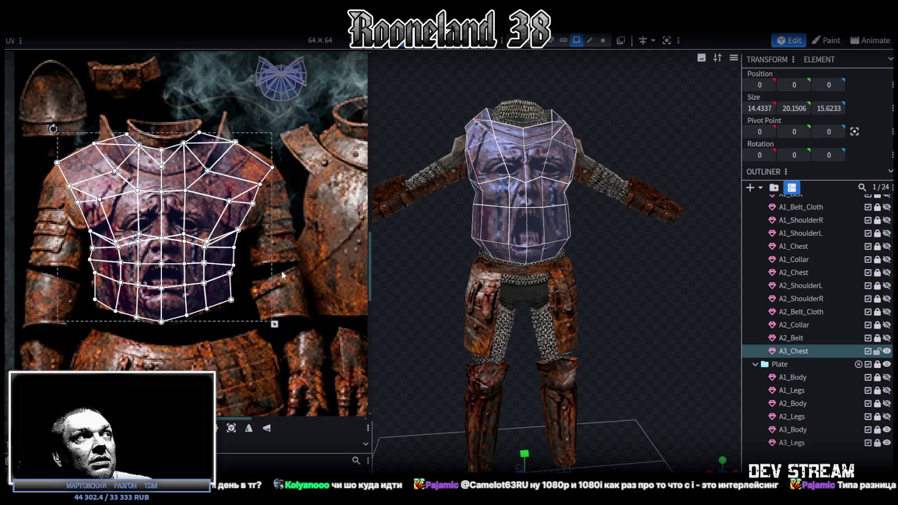
scroll(282, 271, up, 1)
scroll(271, 317, up, 1)
scroll(291, 310, up, 1)
scroll(286, 319, up, 1)
drag(278, 332, 286, 330)
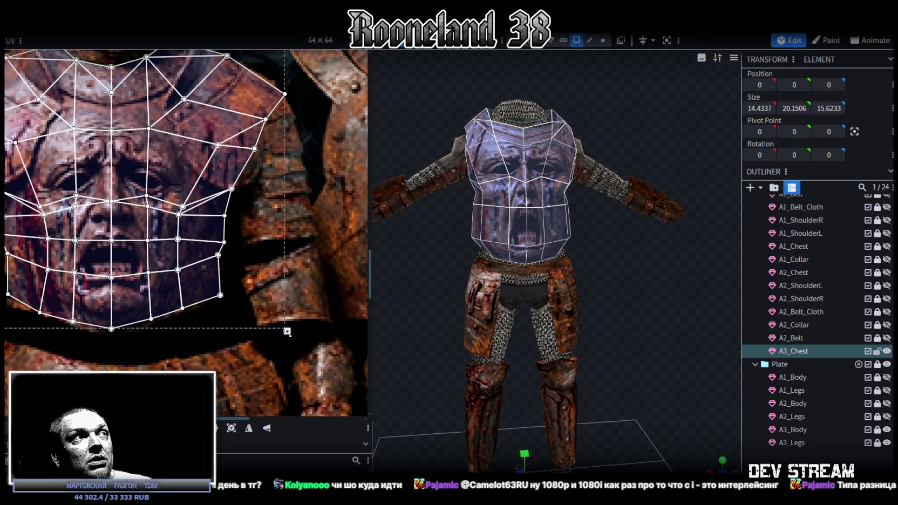
scroll(285, 335, down, 1)
scroll(300, 294, down, 1)
scroll(300, 294, down, 1)
scroll(289, 233, down, 2)
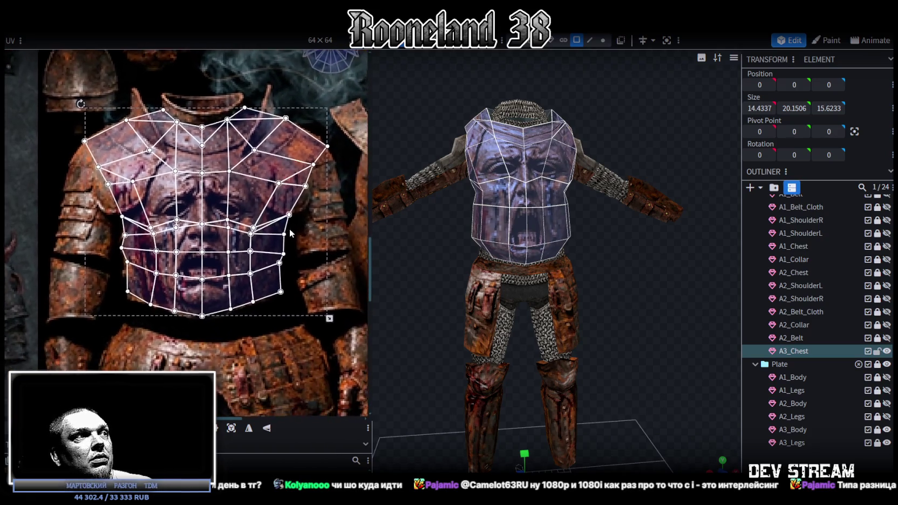
middle_drag(289, 232, 285, 221)
mouse_move(633, 288)
mouse_down()
mouse_move(623, 287)
mouse_move(617, 271)
mouse_move(568, 283)
mouse_move(616, 286)
mouse_up()
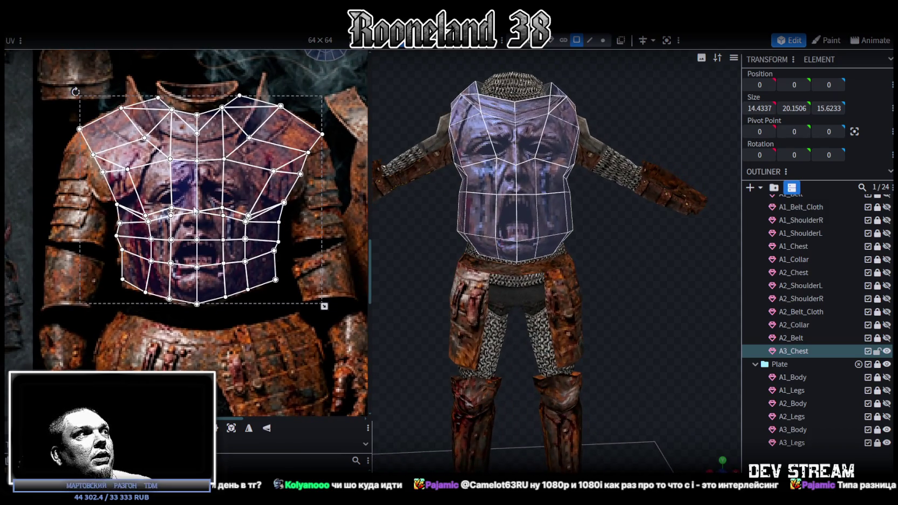
middle_drag(174, 222, 155, 282)
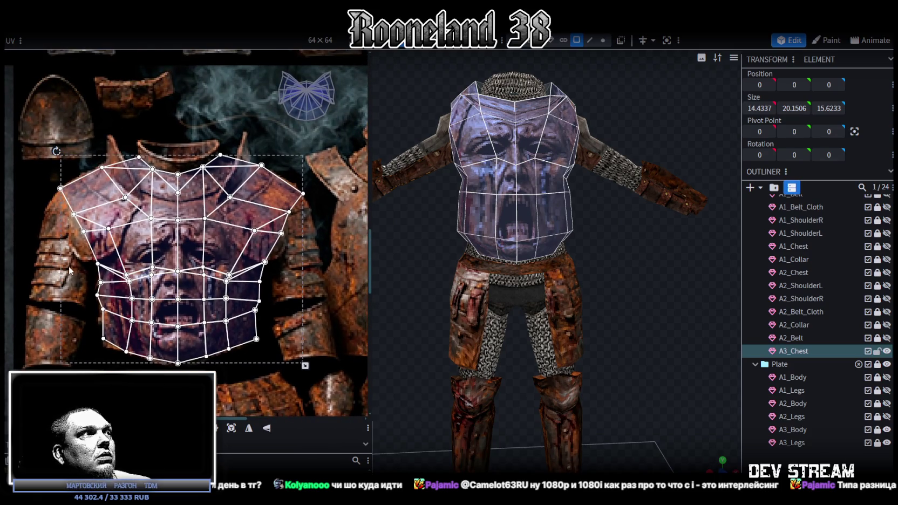
- Box-select the upper rows of chest UV vertices and raise them on the chestplate
drag(82, 287, 296, 206)
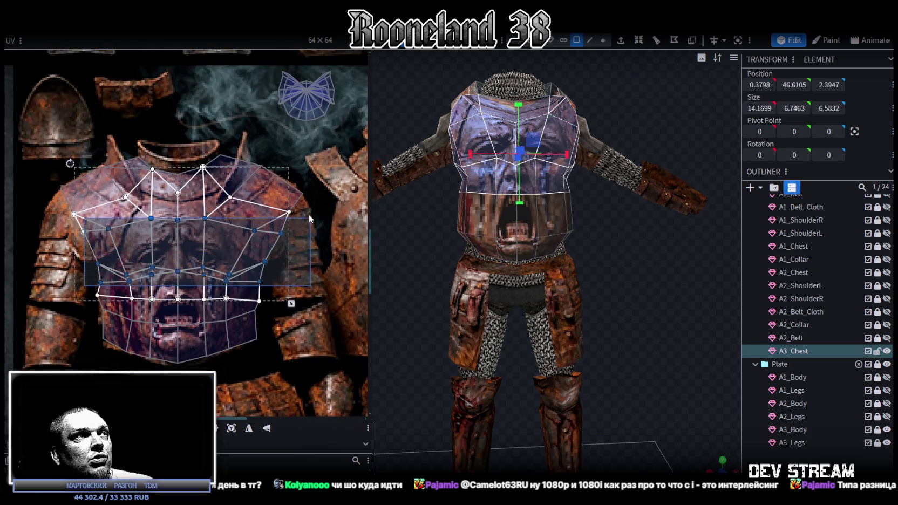
drag(297, 205, 294, 193)
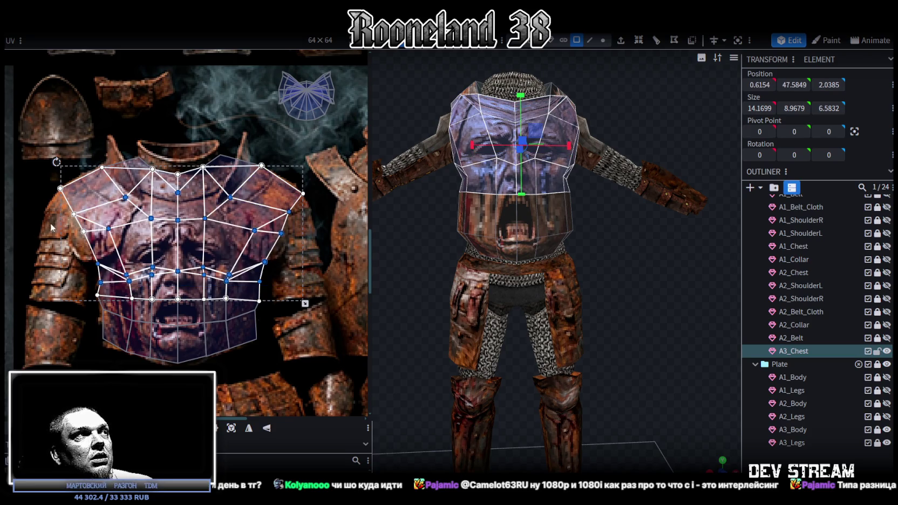
drag(65, 291, 293, 198)
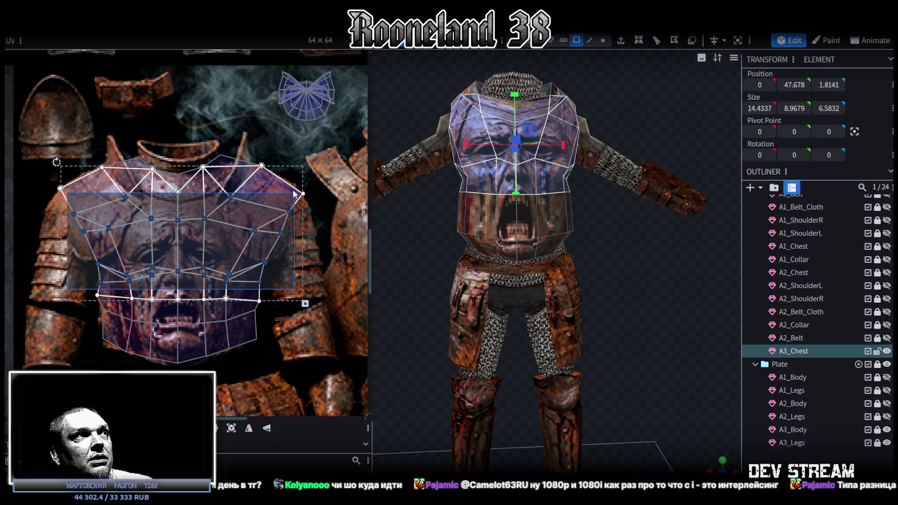
drag(294, 198, 294, 193)
scroll(191, 210, up, 1)
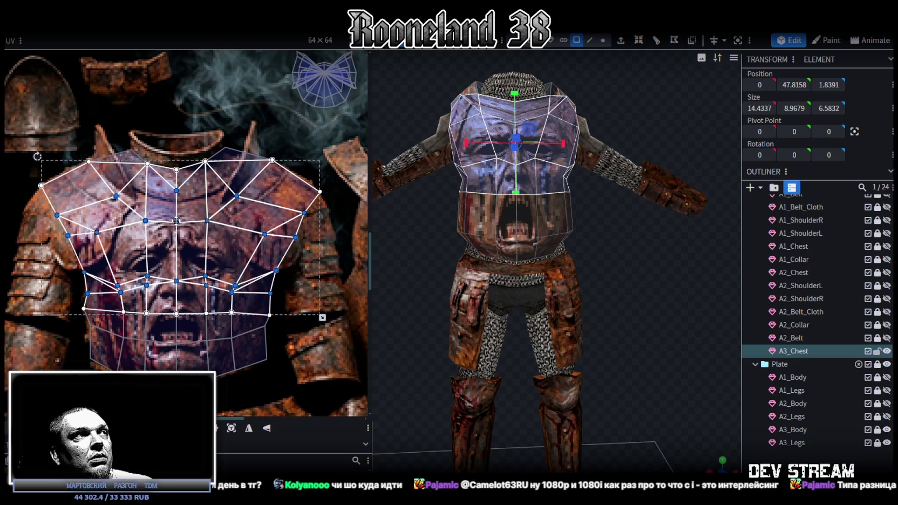
drag(176, 221, 176, 208)
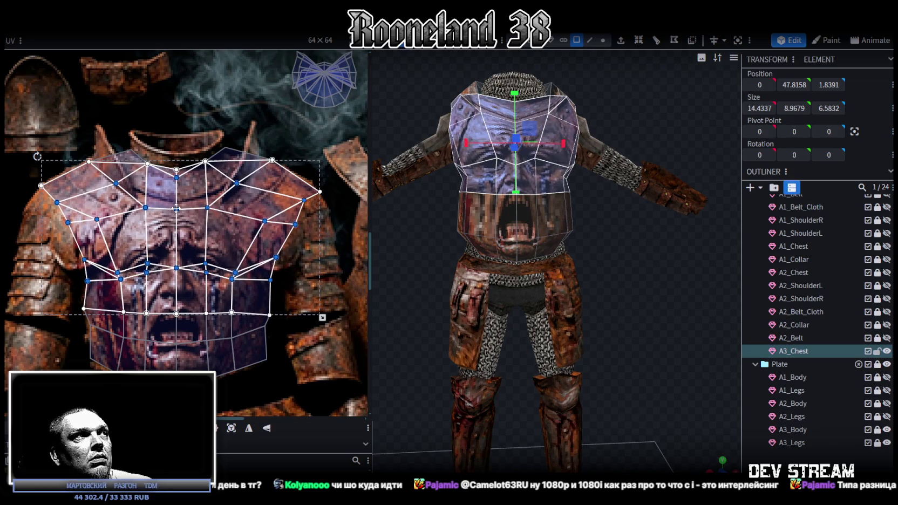
drag(54, 298, 305, 186)
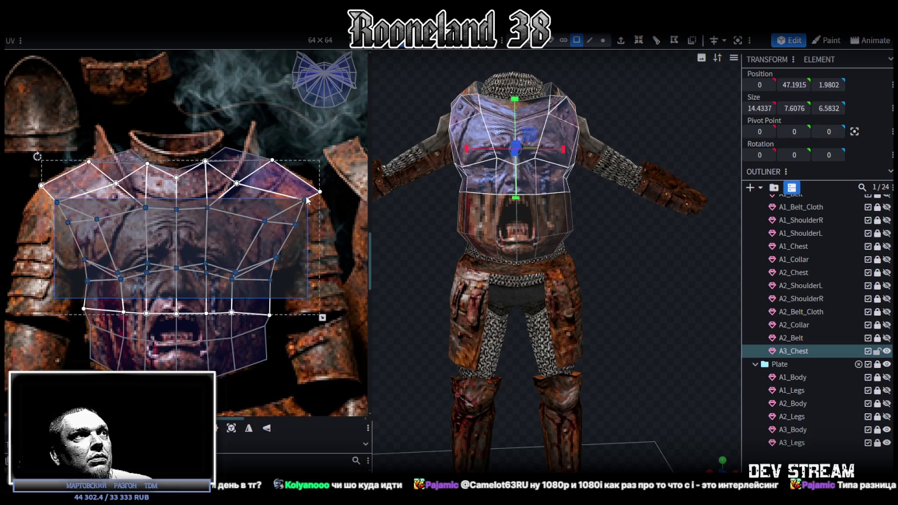
drag(305, 186, 309, 179)
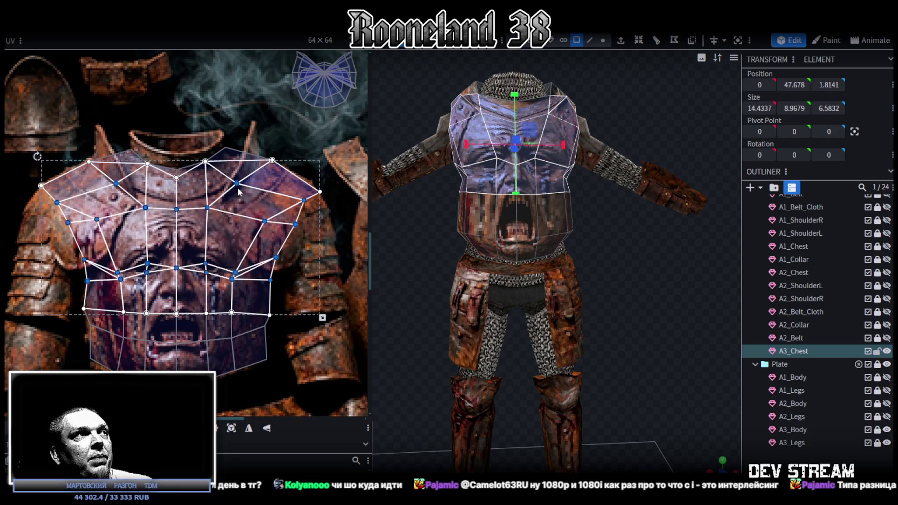
drag(177, 208, 177, 200)
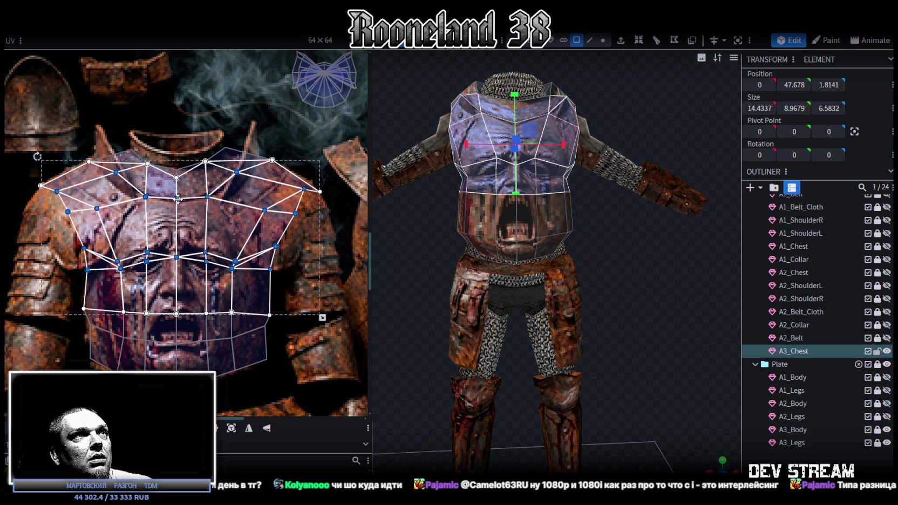
drag(178, 199, 178, 200)
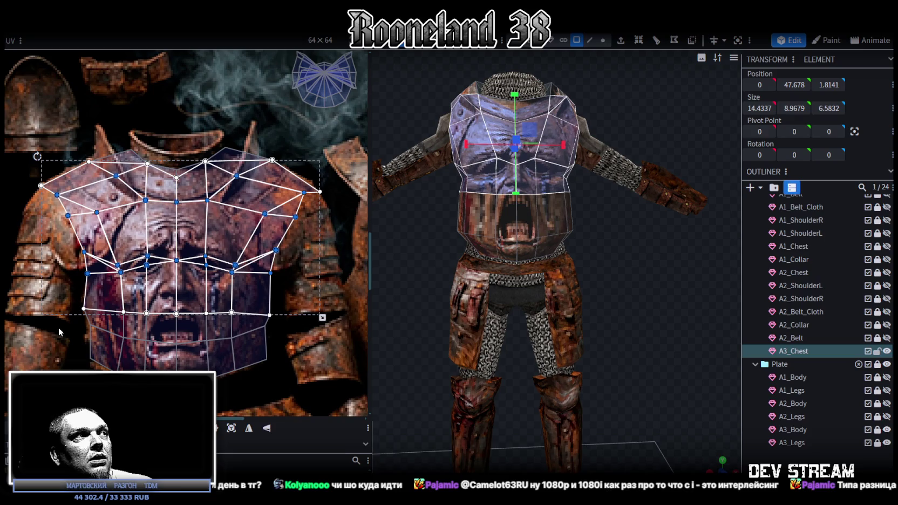
- Raise the lower-middle UV row and drop the bottom row to the chestplate's edge
drag(55, 304, 290, 319)
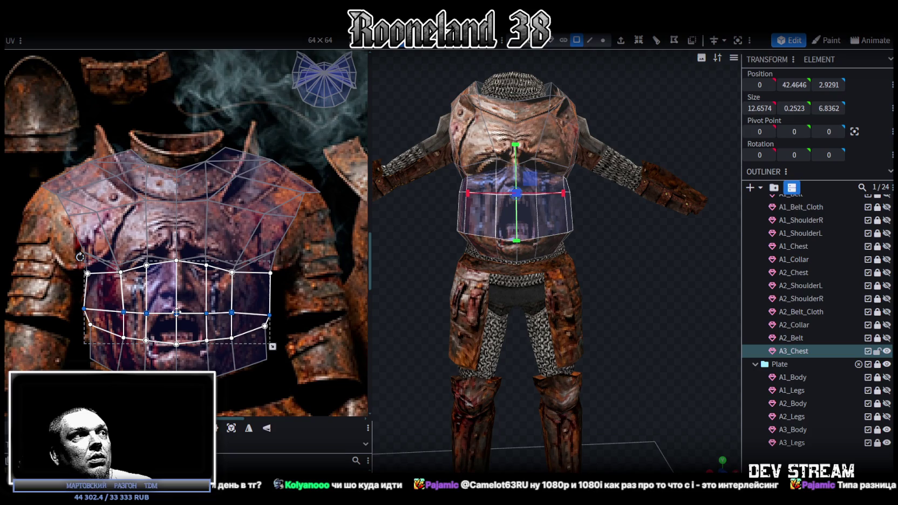
drag(177, 312, 178, 292)
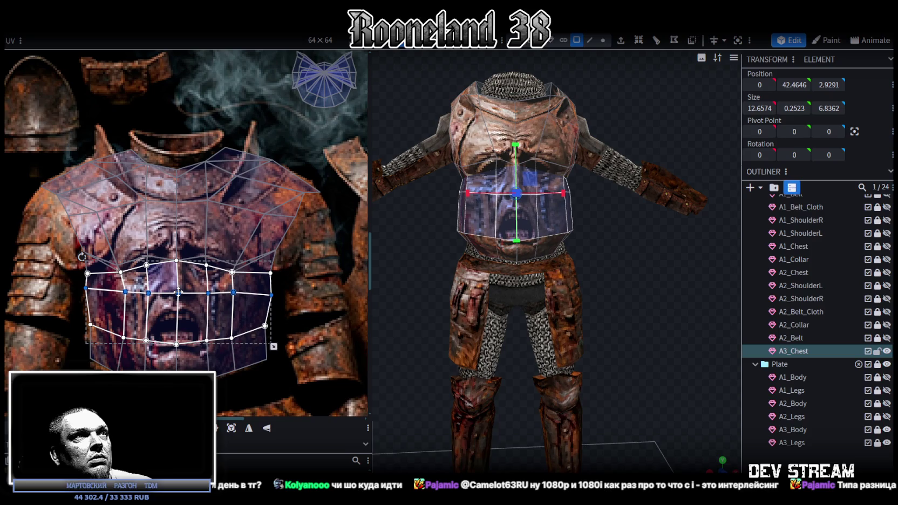
drag(178, 292, 178, 290)
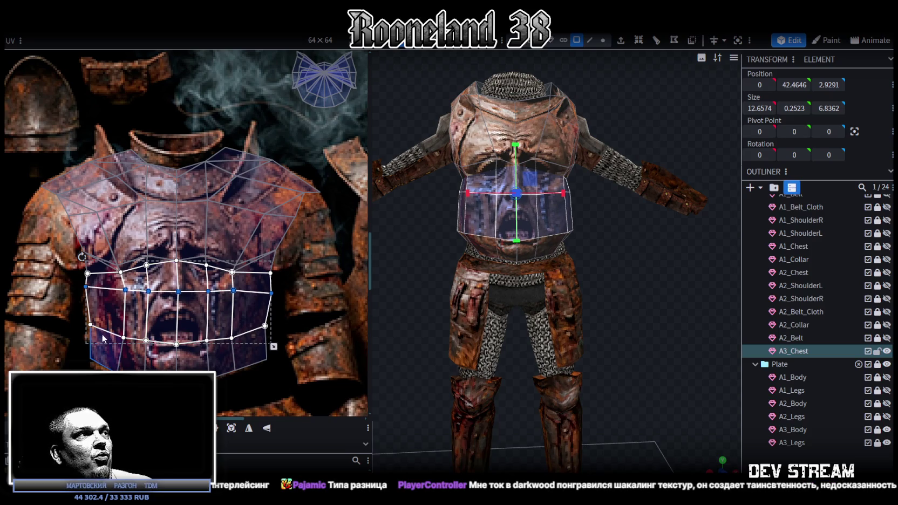
drag(68, 312, 281, 344)
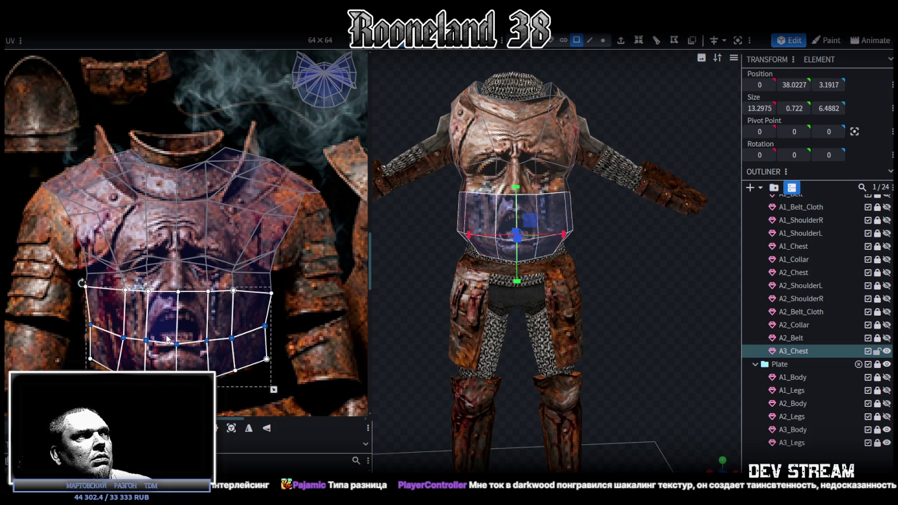
drag(177, 344, 177, 358)
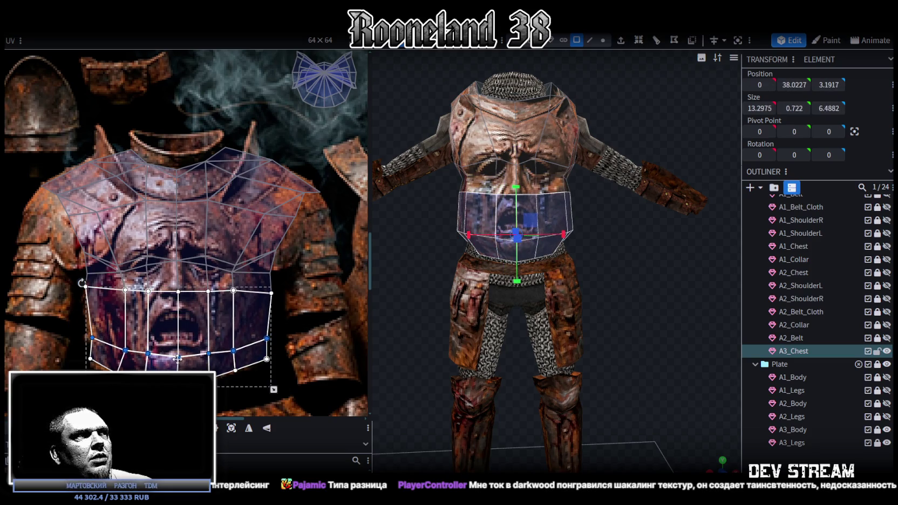
drag(177, 359, 175, 361)
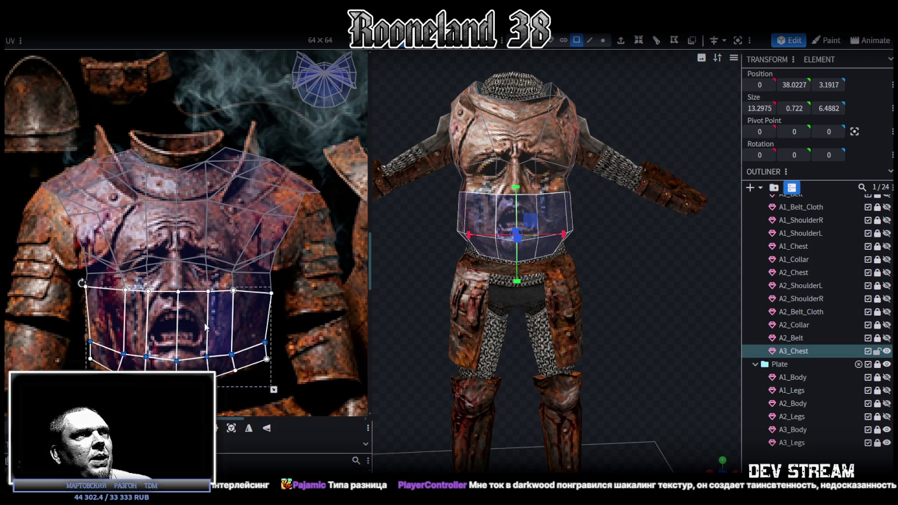
- Orbit around the model to inspect the textured chest and reselect A3_Chest
scroll(583, 342, up, 3)
scroll(723, 462, up, 1)
mouse_move(723, 462)
mouse_down()
mouse_move(680, 344)
mouse_move(620, 335)
mouse_move(634, 322)
mouse_move(702, 323)
mouse_move(646, 286)
mouse_move(522, 296)
mouse_move(573, 279)
mouse_up()
click(474, 190)
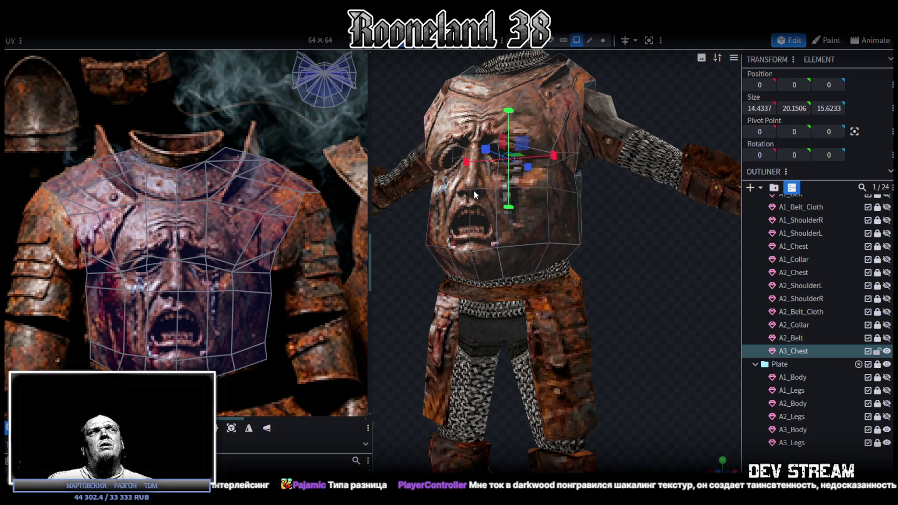
scroll(605, 295, up, 3)
scroll(677, 284, up, 2)
mouse_move(684, 287)
mouse_down()
mouse_move(572, 330)
mouse_move(550, 296)
mouse_move(559, 248)
mouse_move(637, 264)
mouse_move(648, 283)
mouse_up()
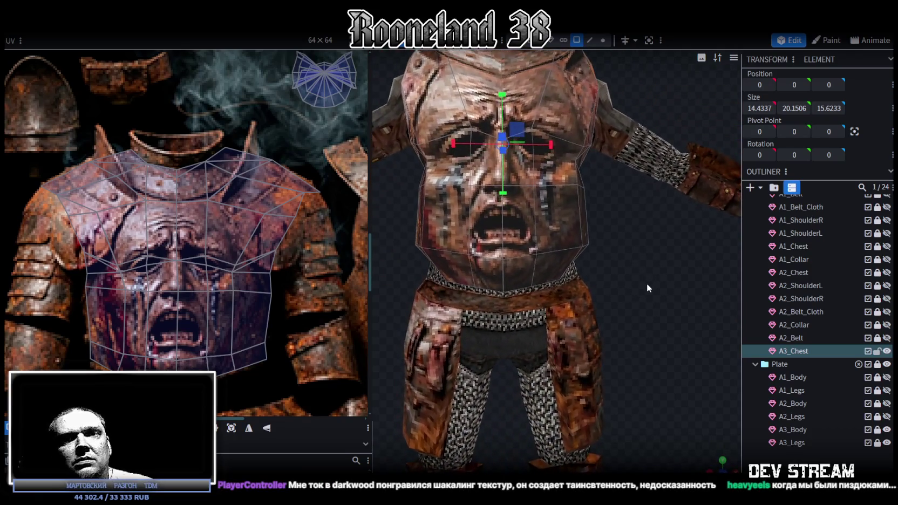
scroll(647, 283, down, 2)
mouse_move(635, 286)
mouse_down()
mouse_move(634, 321)
mouse_move(644, 293)
mouse_move(607, 309)
mouse_move(674, 327)
mouse_up()
scroll(644, 293, up, 3)
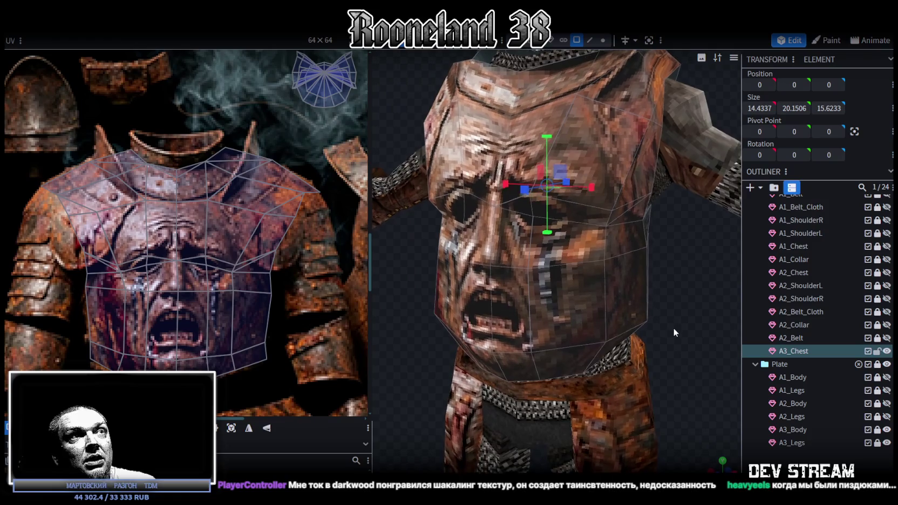
click(534, 220)
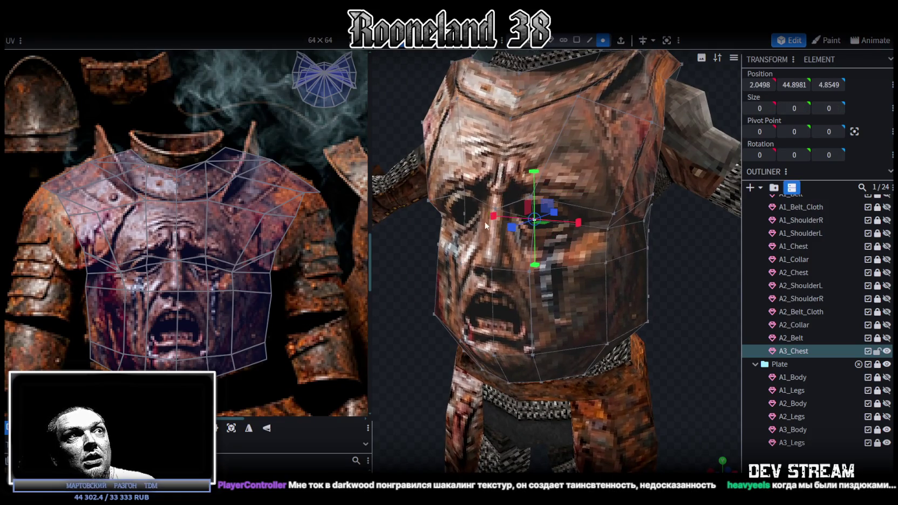
- Move a mirrored pair of chest vertices slightly back in depth and adjust their height
shift+click(465, 216)
drag(694, 318, 623, 309)
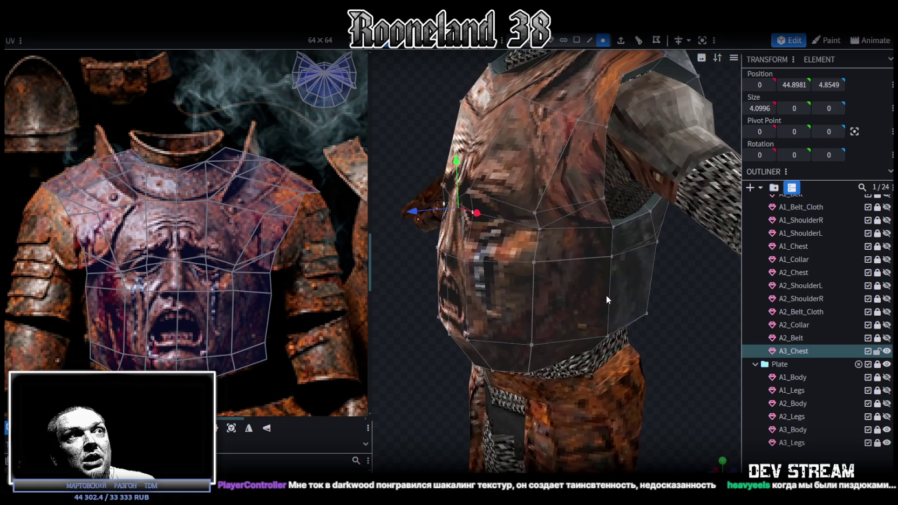
drag(426, 214, 423, 214)
mouse_move(410, 268)
mouse_down()
mouse_move(400, 258)
mouse_move(559, 258)
mouse_move(444, 254)
mouse_up()
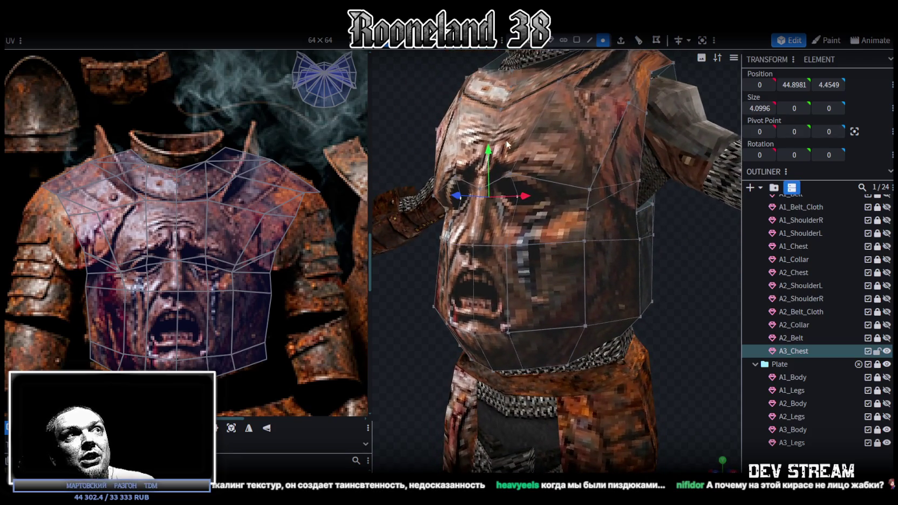
drag(489, 148, 490, 158)
mouse_move(620, 215)
mouse_down()
mouse_move(711, 250)
mouse_move(536, 163)
mouse_up()
mouse_move(605, 229)
mouse_down()
mouse_move(698, 298)
mouse_move(567, 259)
mouse_move(663, 264)
mouse_move(636, 284)
mouse_up()
- Select another mirrored vertex pair and orbit around the chest to check its silhouette
click(522, 244)
shift+click(598, 240)
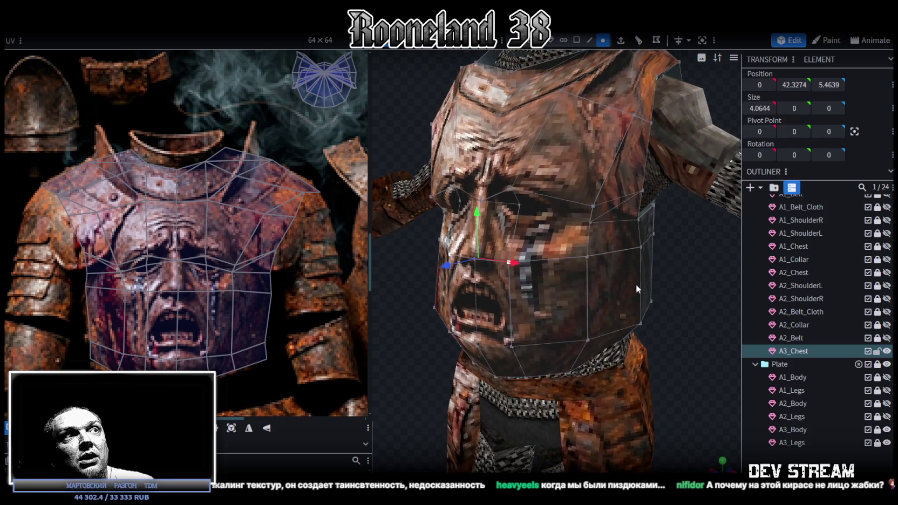
drag(636, 284, 648, 281)
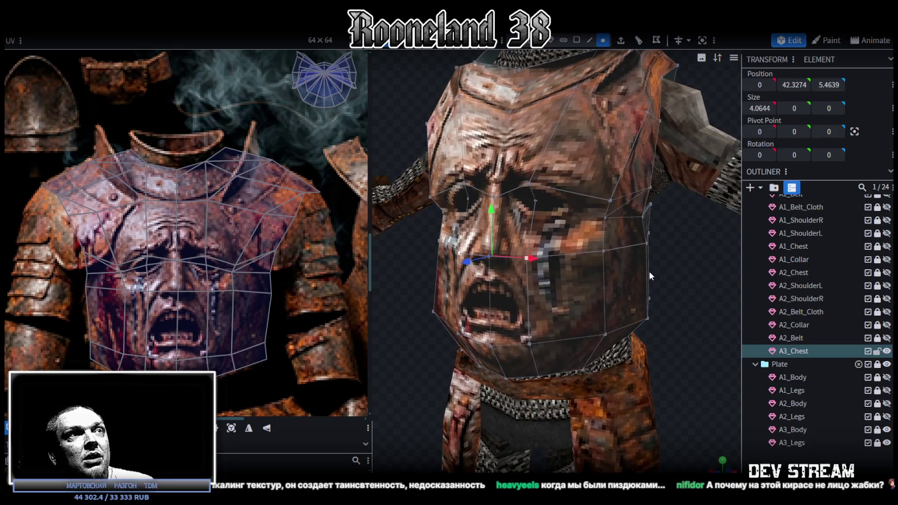
drag(652, 273, 691, 267)
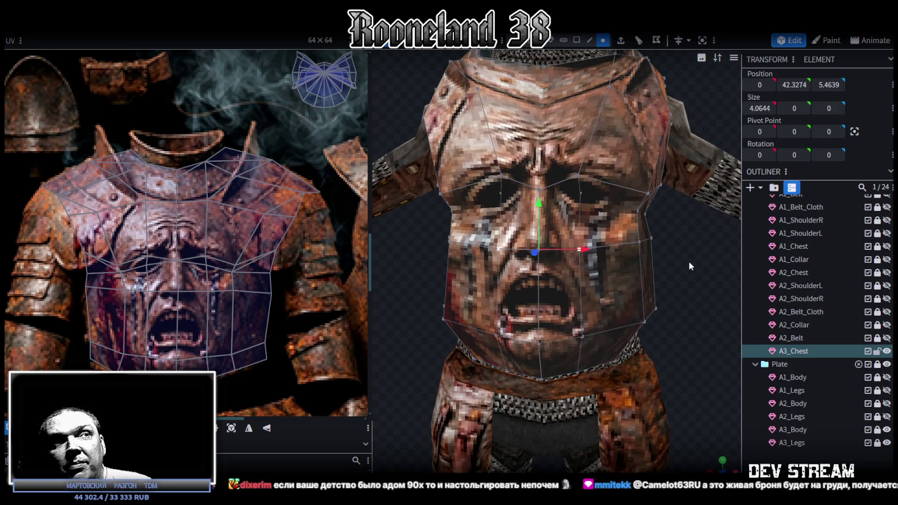
scroll(688, 262, down, 5)
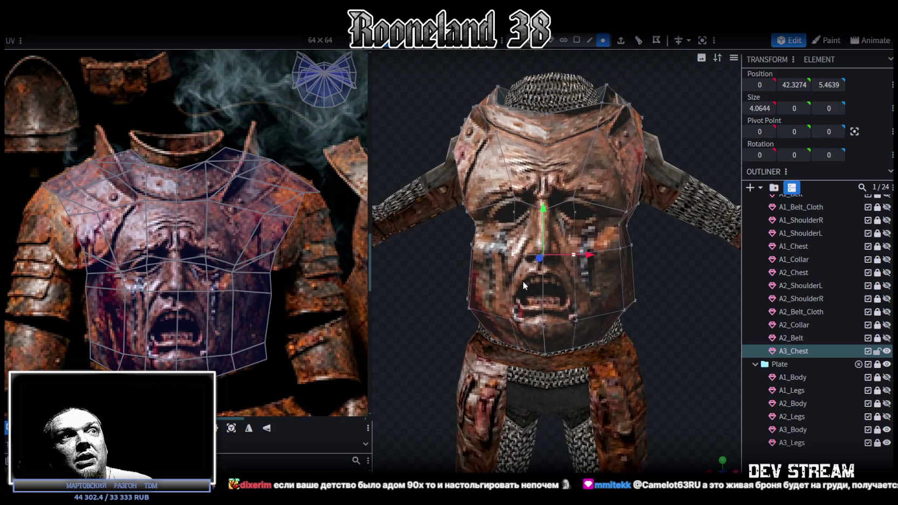
scroll(441, 304, up, 2)
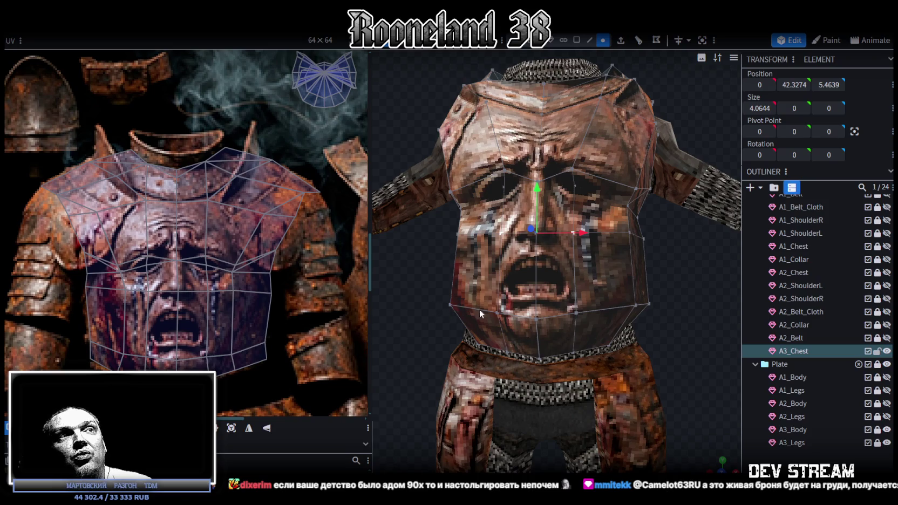
drag(668, 297, 577, 324)
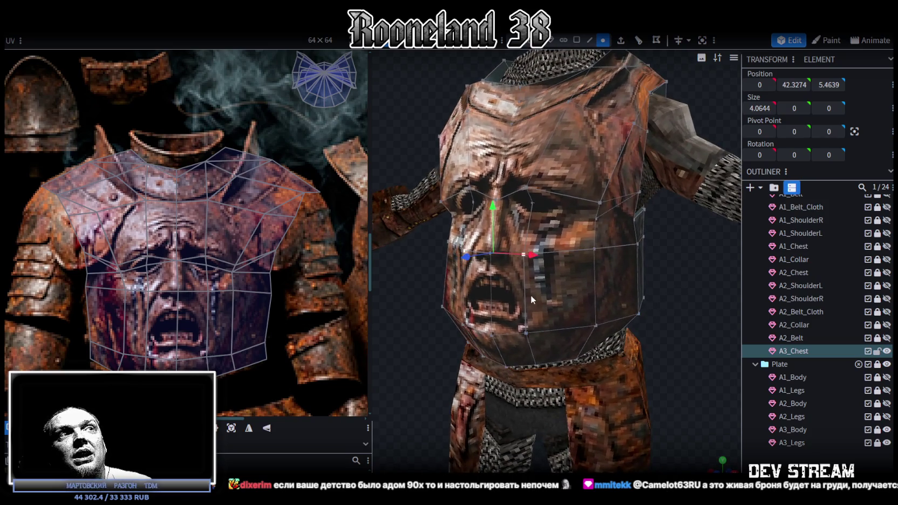
scroll(531, 295, down, 3)
mouse_move(530, 295)
mouse_down()
mouse_move(411, 316)
mouse_move(432, 303)
mouse_up()
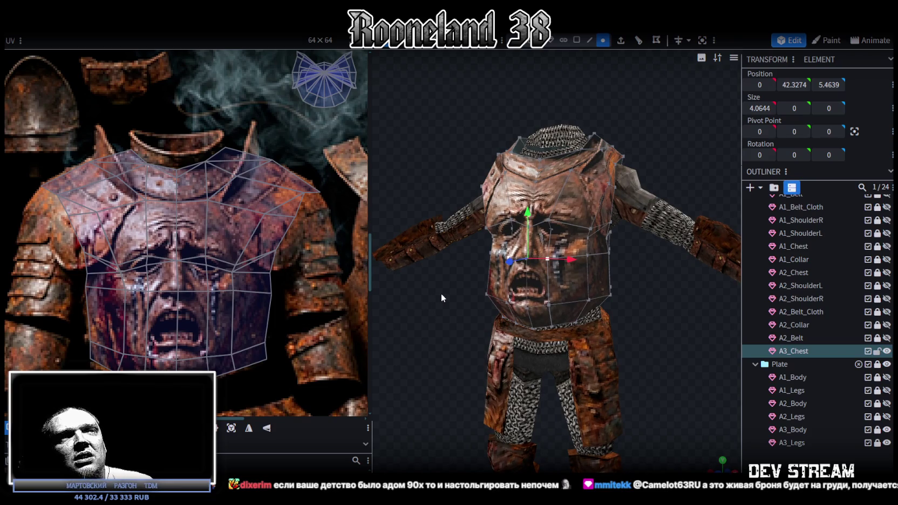
mouse_move(440, 294)
mouse_down()
mouse_move(465, 274)
mouse_move(448, 286)
mouse_up()
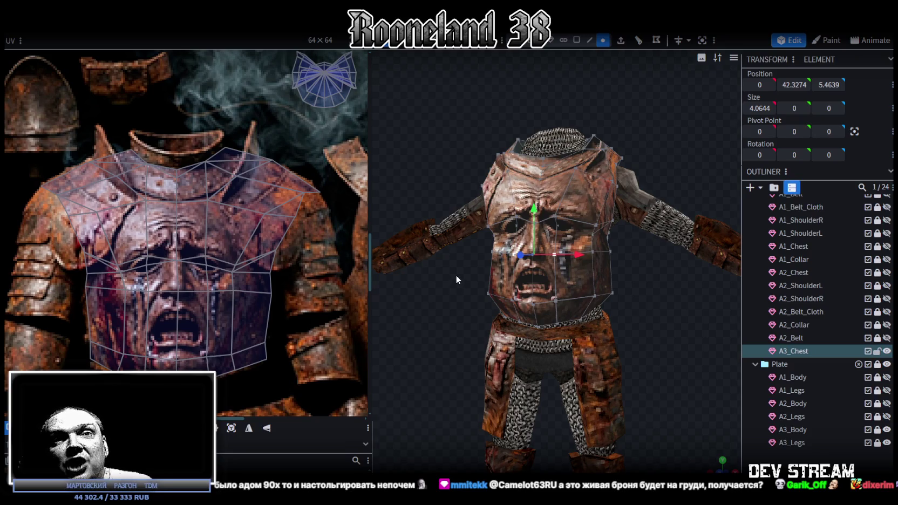
mouse_move(688, 186)
mouse_down()
mouse_move(558, 188)
mouse_move(623, 217)
mouse_up()
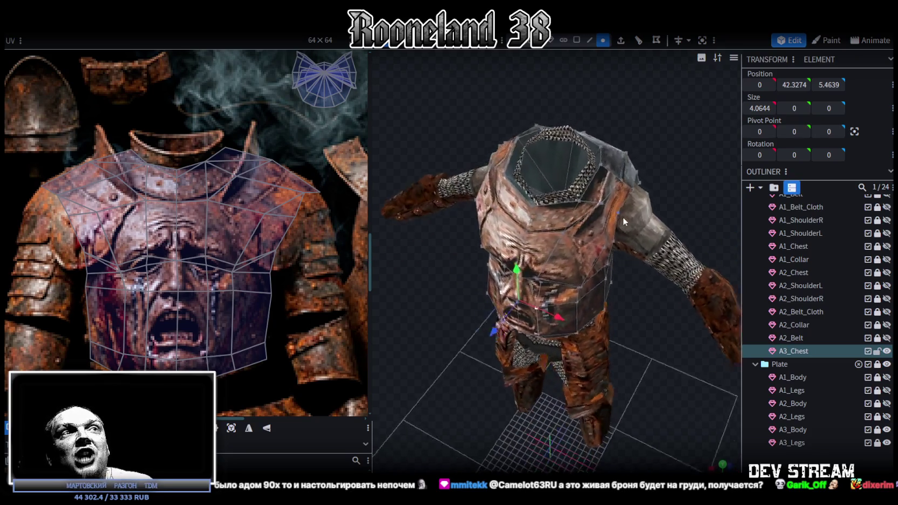
- Select the A3_Chest UV faces at the shoulder top and their neighbouring faces
scroll(227, 130, up, 2)
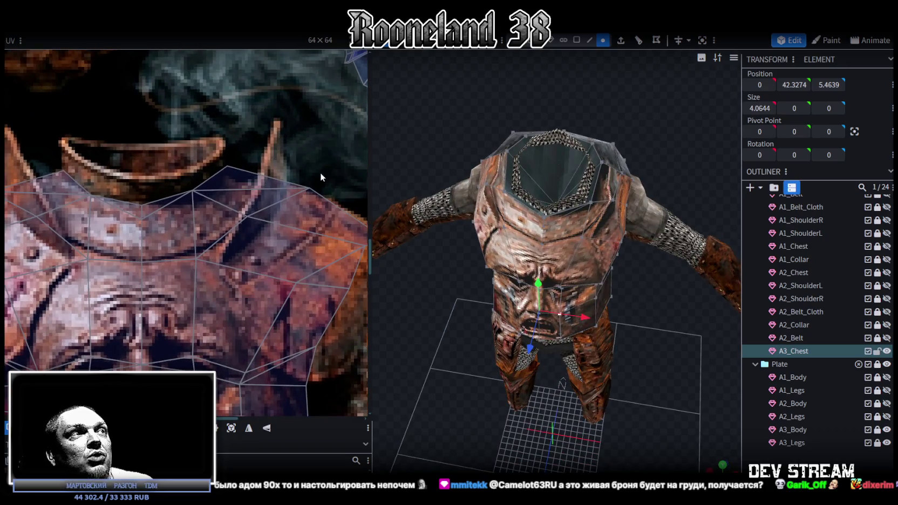
click(290, 194)
click(264, 176)
mouse_move(702, 359)
mouse_down()
mouse_move(659, 305)
mouse_move(629, 309)
mouse_up()
scroll(144, 184, down, 2)
scroll(287, 216, up, 3)
drag(300, 214, 269, 238)
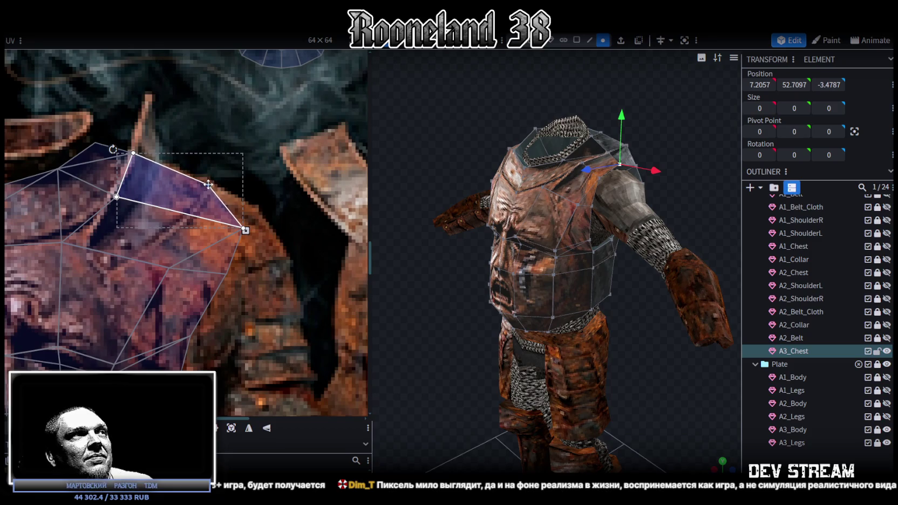
mouse_move(260, 221)
mouse_down()
mouse_move(228, 242)
mouse_move(196, 213)
mouse_up()
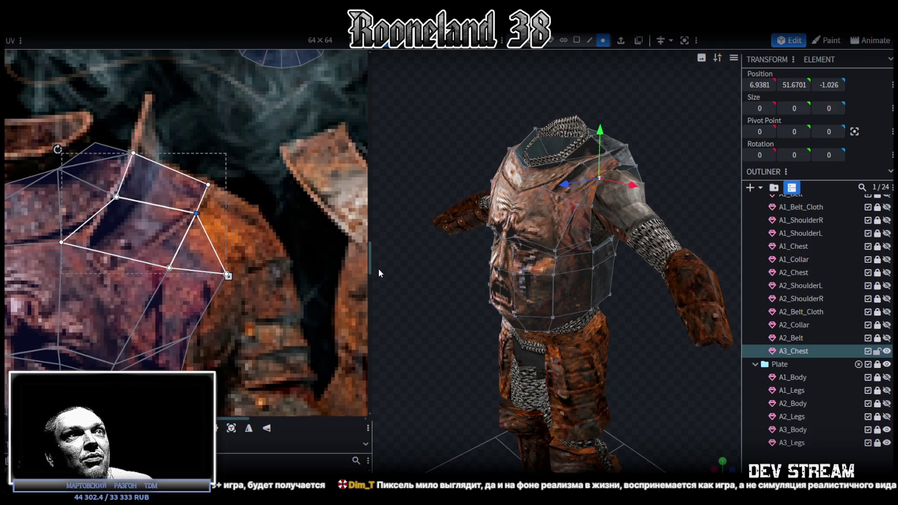
drag(379, 268, 373, 253)
- Drag the shoulder and upper-collar UV vertices onto the rusty shoulder plate
click(259, 293)
drag(169, 267, 134, 259)
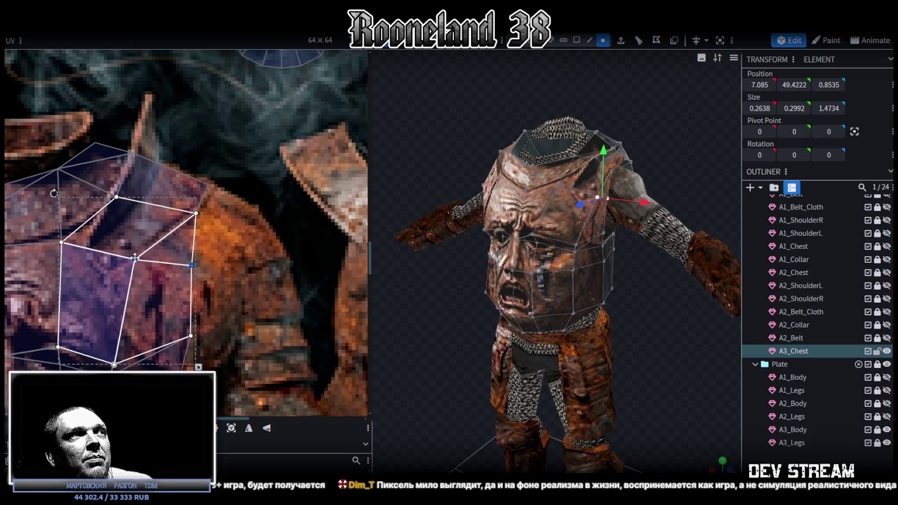
mouse_move(435, 279)
mouse_down()
mouse_move(408, 294)
mouse_move(359, 290)
mouse_move(418, 286)
mouse_move(410, 238)
mouse_up()
click(135, 154)
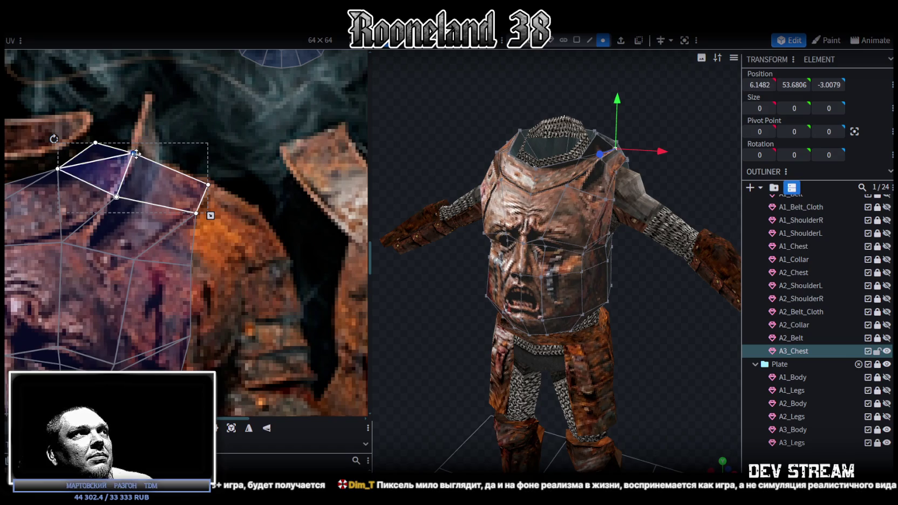
drag(134, 154, 160, 163)
click(116, 196)
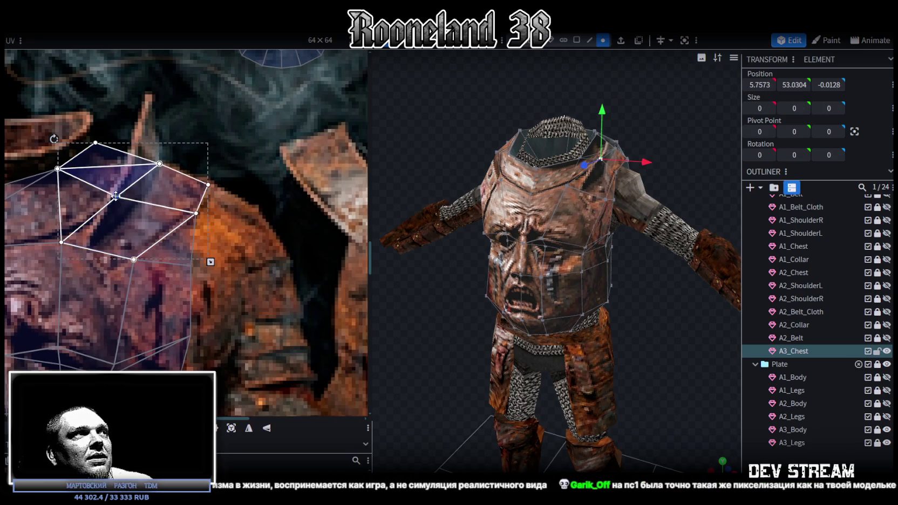
drag(116, 196, 133, 208)
- Shift the collar-edge UV vertex left and move the selected collar vertices down onto the rim
middle_drag(133, 207, 277, 200)
scroll(81, 124, down, 3)
scroll(173, 149, up, 4)
click(264, 185)
drag(264, 186, 257, 185)
click(232, 215)
drag(233, 214, 234, 225)
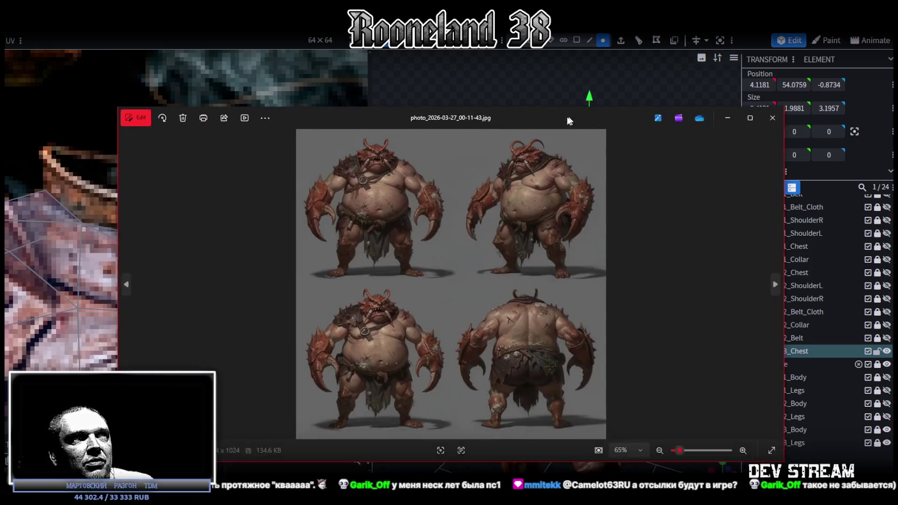
drag(566, 113, 575, 69)
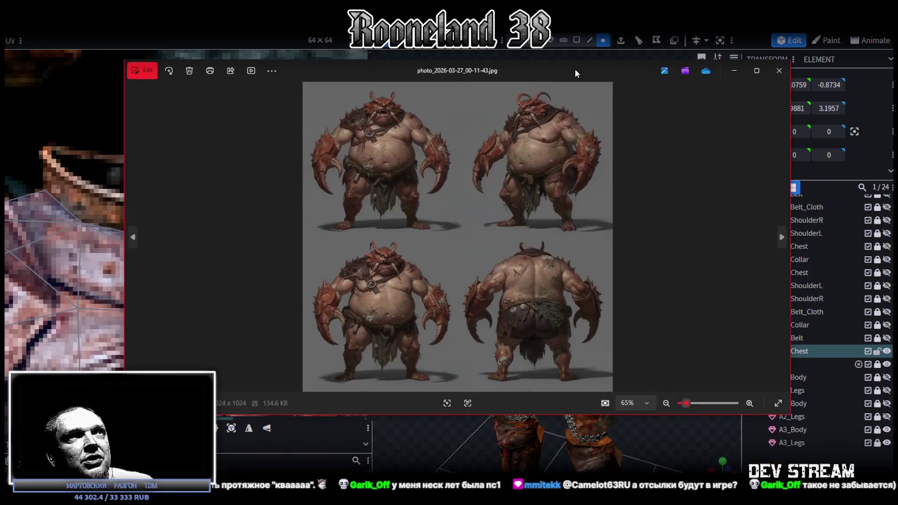
scroll(345, 134, up, 2)
scroll(345, 134, up, 2)
drag(345, 134, 366, 252)
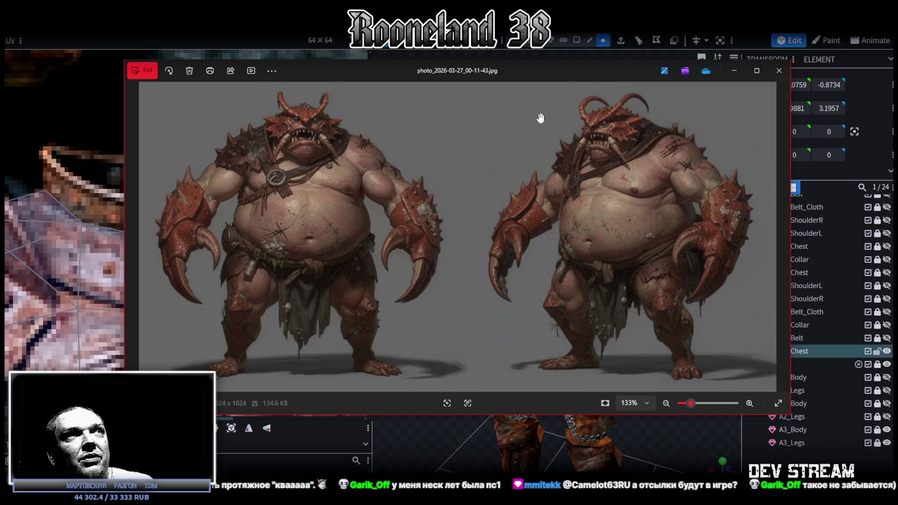
key(alt+Tab)
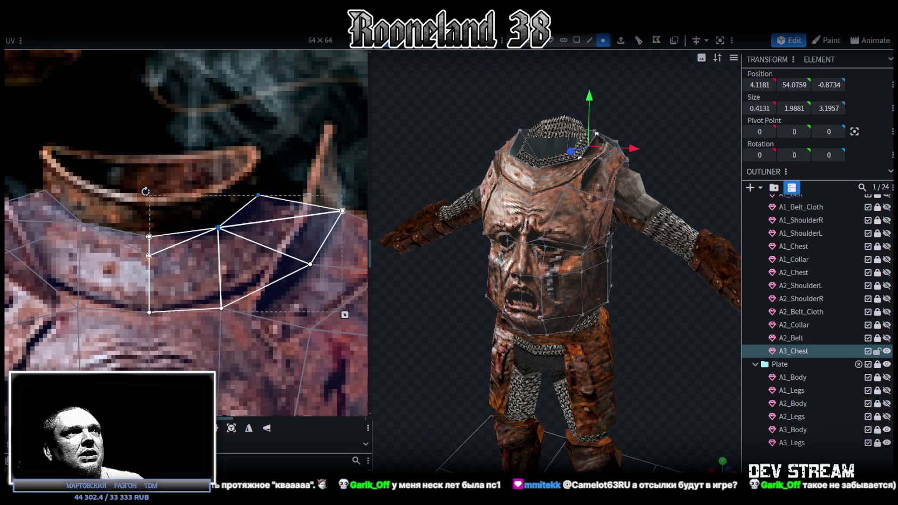
- Nudge a collar UV vertex slightly left, then pick a chest UV vertex near the collar
scroll(258, 196, down, 1)
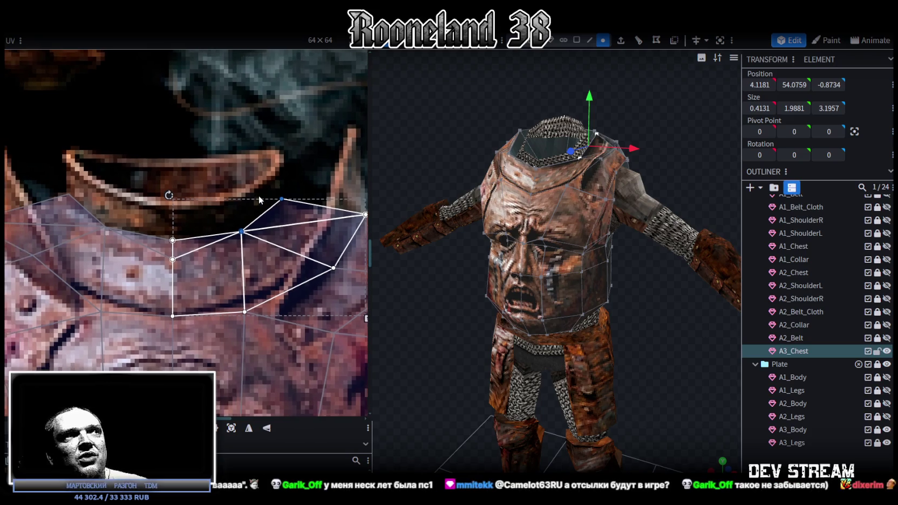
scroll(233, 179, down, 2)
scroll(246, 211, up, 2)
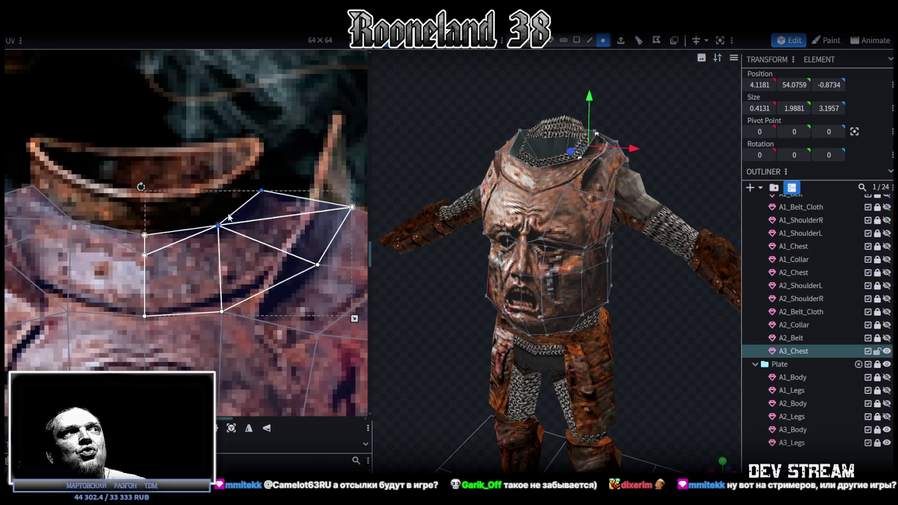
drag(220, 224, 217, 224)
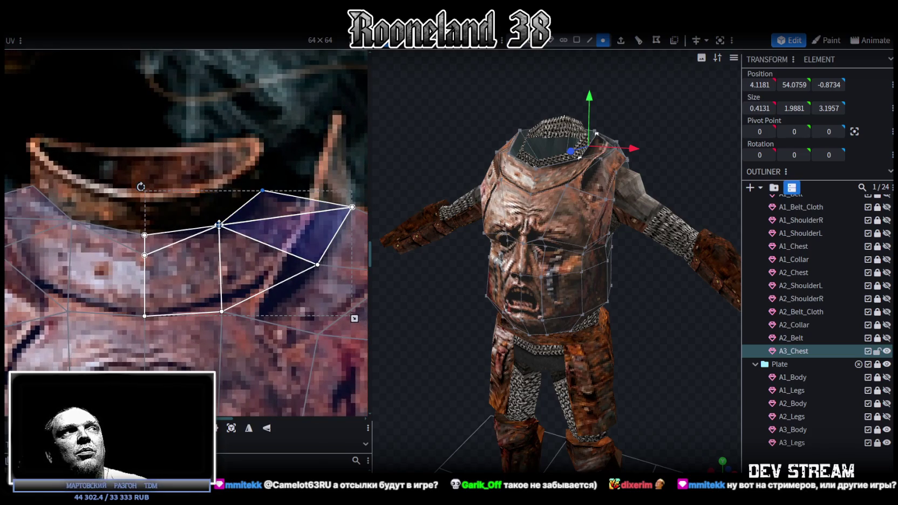
scroll(211, 210, down, 2)
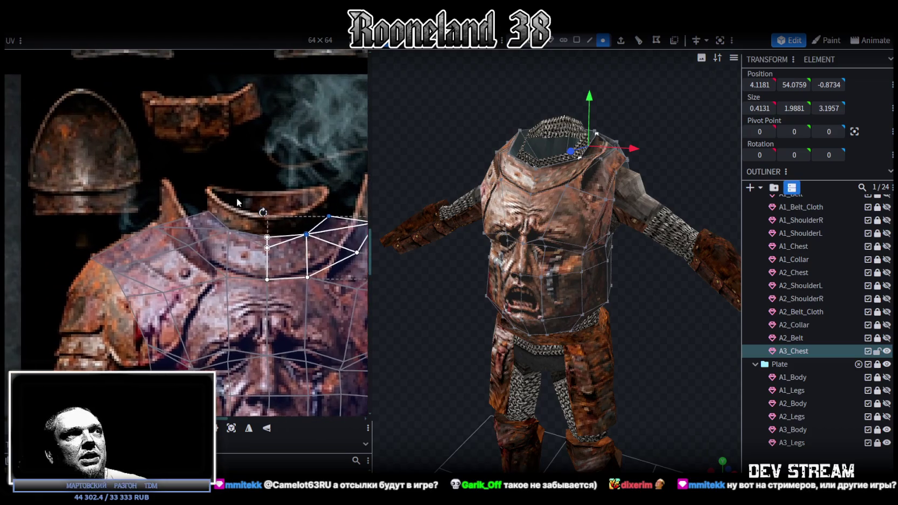
scroll(237, 198, up, 2)
scroll(151, 194, down, 2)
scroll(124, 194, down, 1)
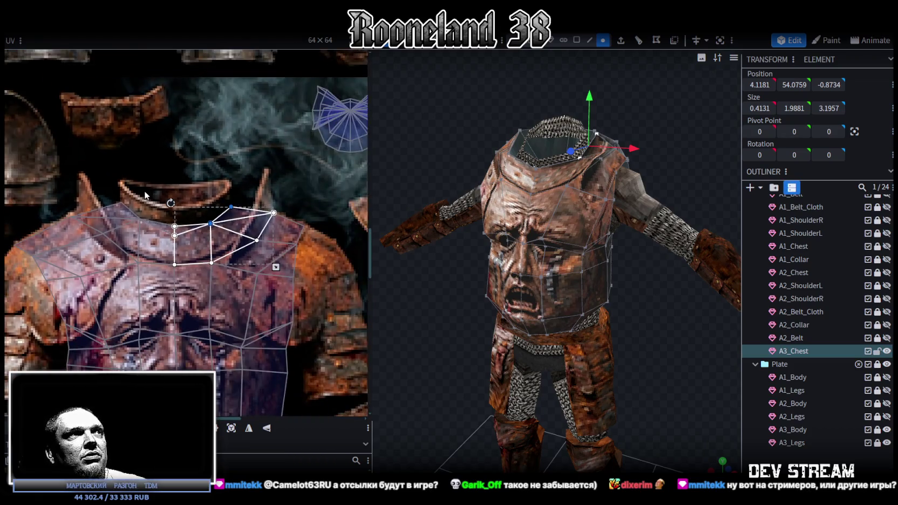
scroll(137, 172, up, 2)
scroll(108, 192, up, 2)
click(121, 230)
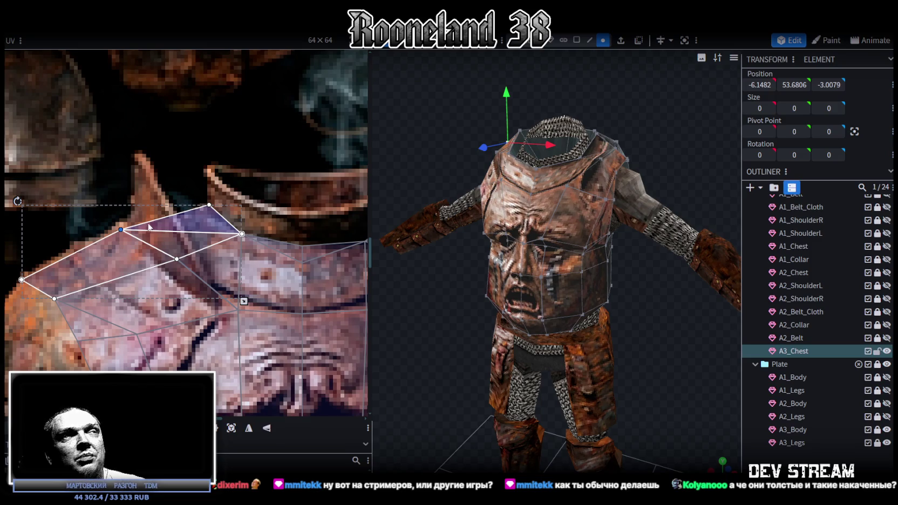
- Move a left-shoulder UV vertex up-right to reshape the shoulder quad
scroll(297, 199, down, 1)
middle_drag(296, 200, 147, 204)
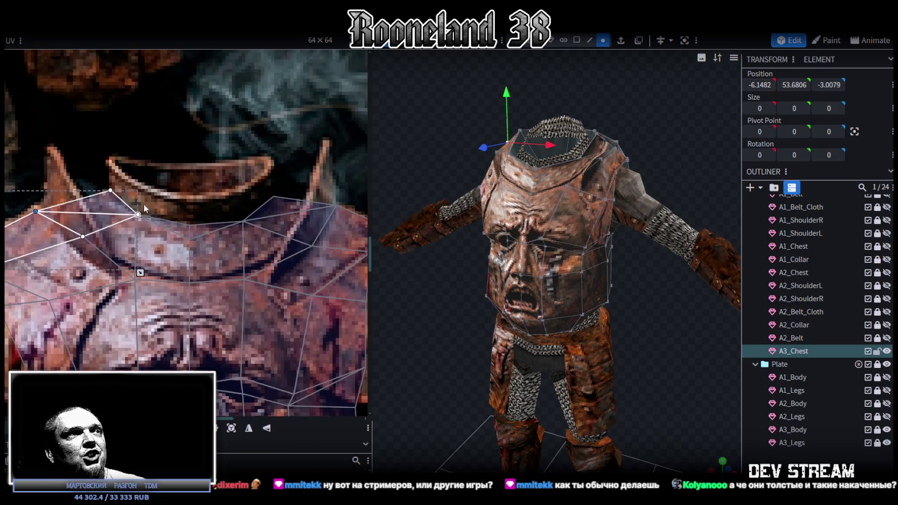
click(75, 249)
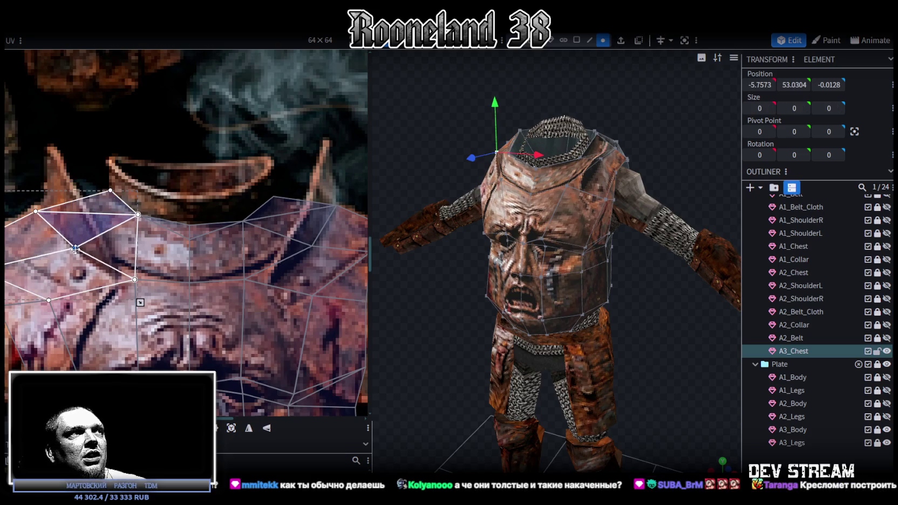
scroll(216, 251, up, 2)
scroll(272, 252, down, 2)
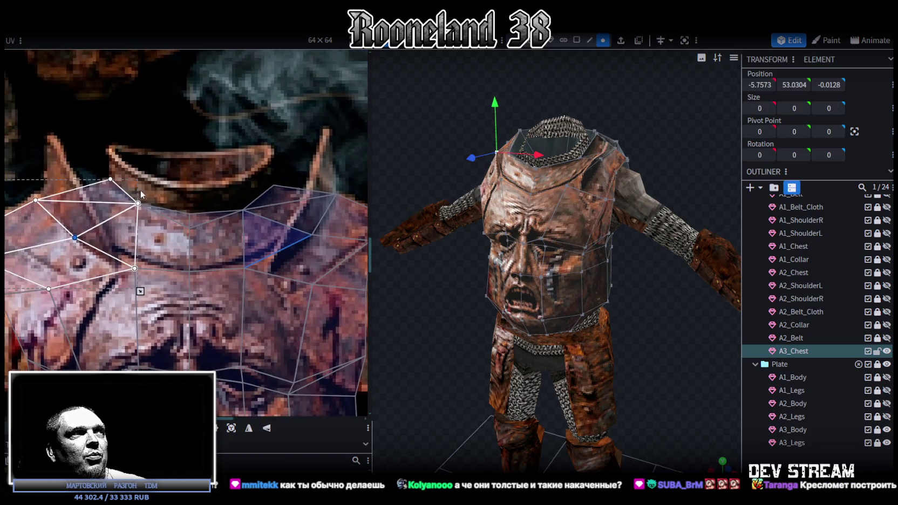
scroll(140, 190, up, 2)
scroll(105, 209, down, 2)
click(48, 232)
click(47, 230)
scroll(158, 219, up, 2)
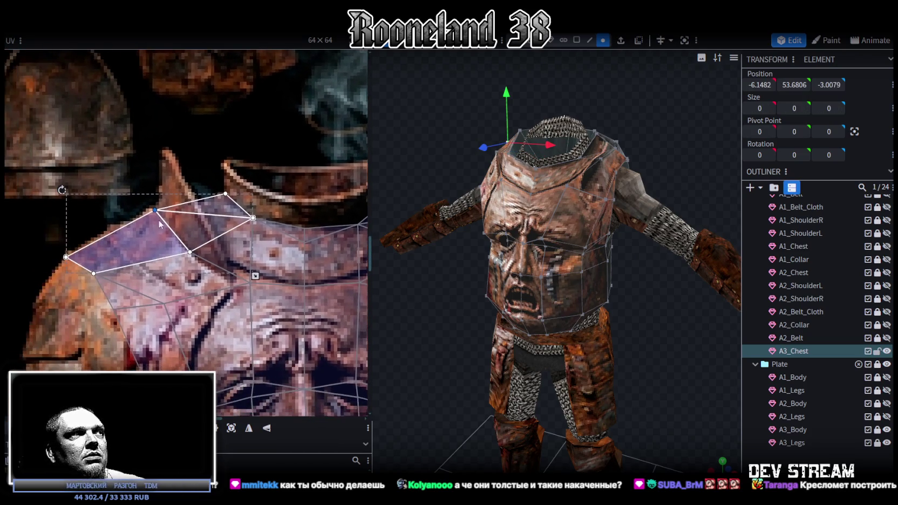
click(65, 257)
drag(66, 257, 103, 234)
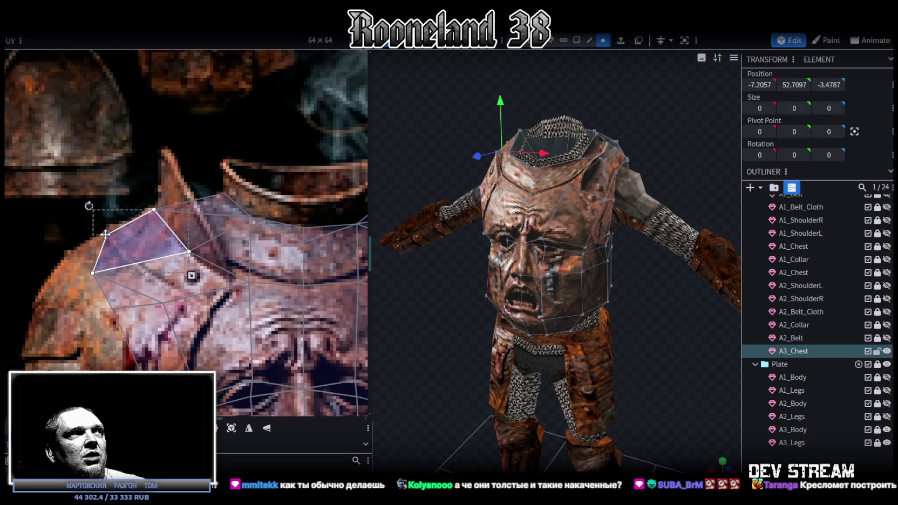
- Pull another shoulder UV vertex up and right onto the plate edge
scroll(156, 261, down, 3)
scroll(156, 256, up, 2)
click(86, 268)
drag(86, 268, 112, 261)
scroll(81, 270, down, 2)
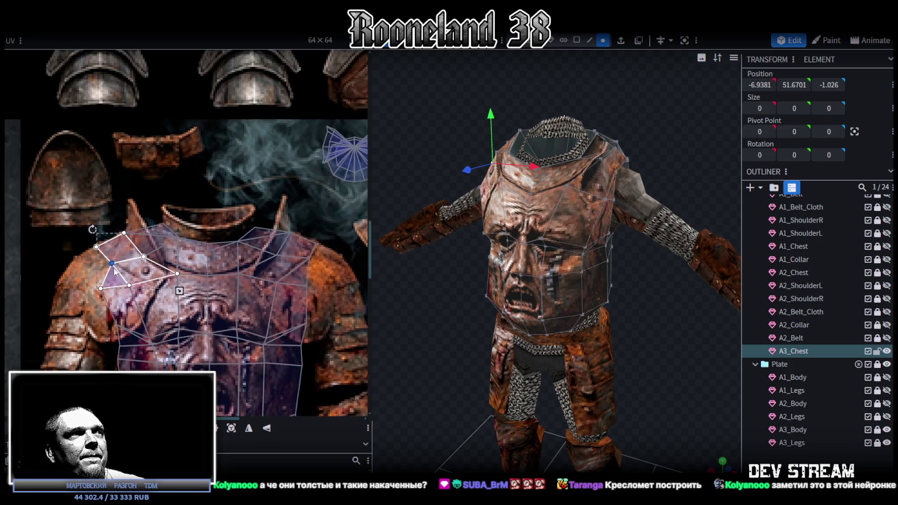
scroll(62, 278, up, 2)
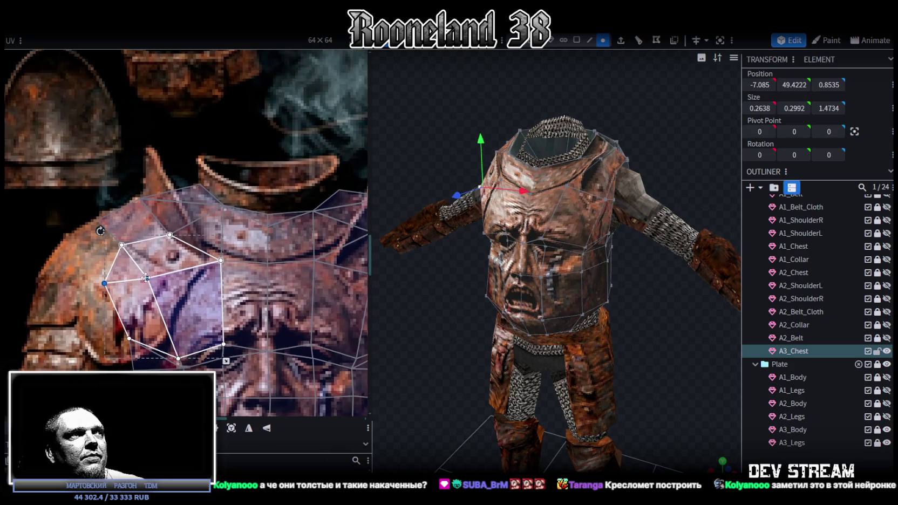
- Shift the upper-left chest UV face group left, then check the mapping on the model
click(170, 275)
drag(172, 277, 147, 280)
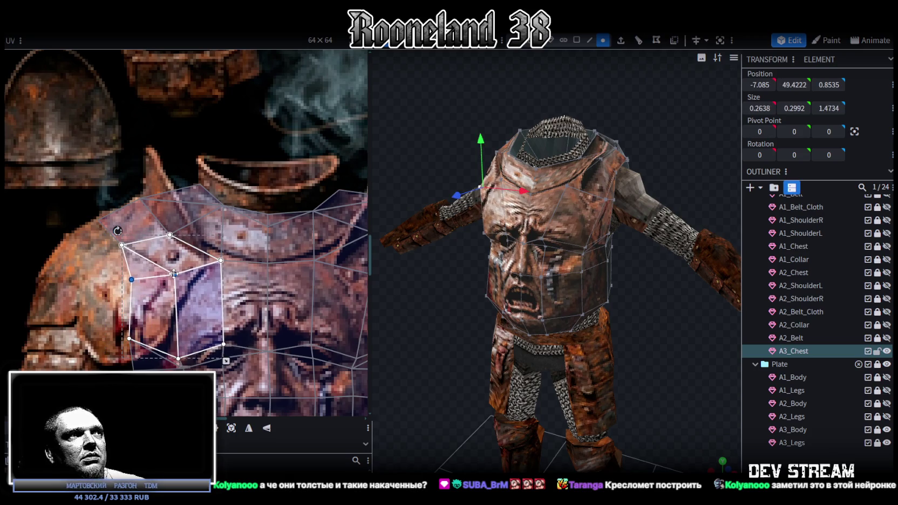
scroll(173, 278, down, 2)
scroll(130, 270, up, 2)
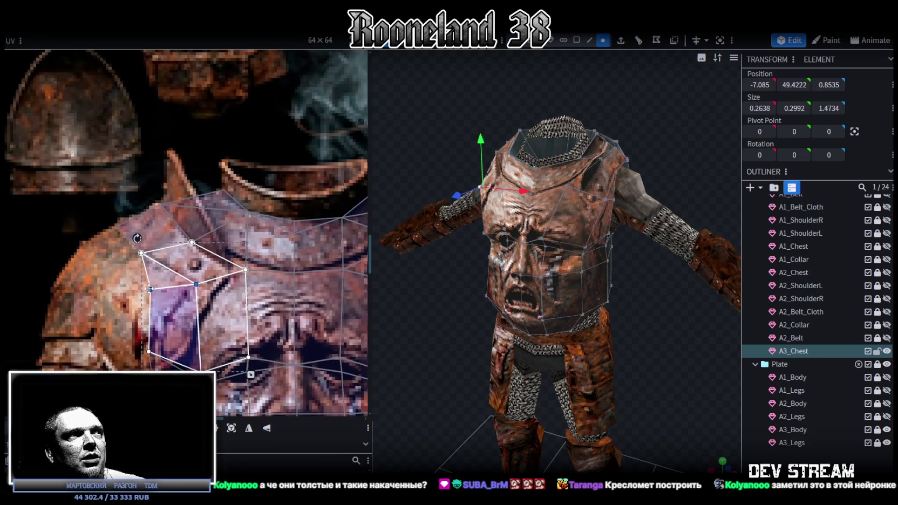
mouse_move(452, 296)
mouse_down()
mouse_move(508, 327)
mouse_move(540, 318)
mouse_up()
scroll(175, 194, down, 3)
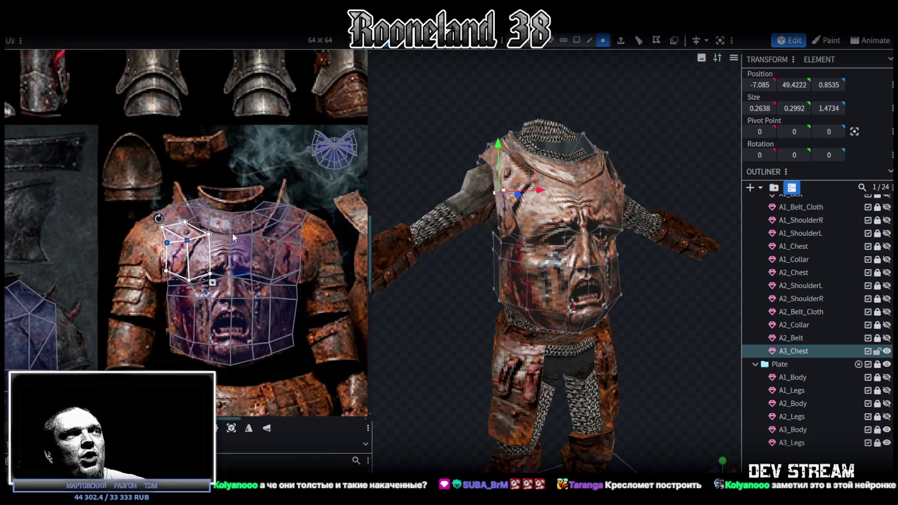
- Deselect, orbit around the textured chest, then select A3_Chest and zoom in on its front
click(636, 318)
mouse_move(633, 318)
mouse_down()
mouse_move(533, 320)
mouse_move(569, 309)
mouse_move(590, 320)
mouse_up()
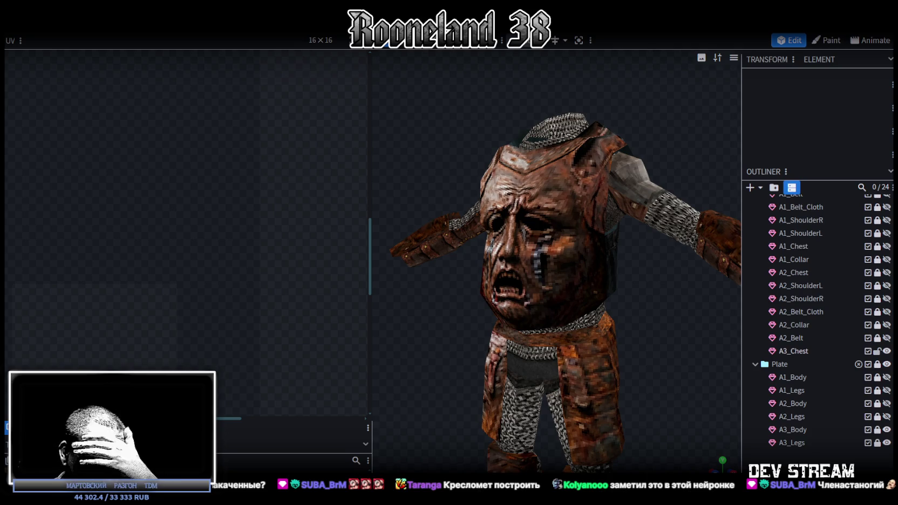
mouse_move(534, 334)
mouse_down()
mouse_move(603, 305)
mouse_move(600, 284)
mouse_move(672, 284)
mouse_move(644, 308)
mouse_up()
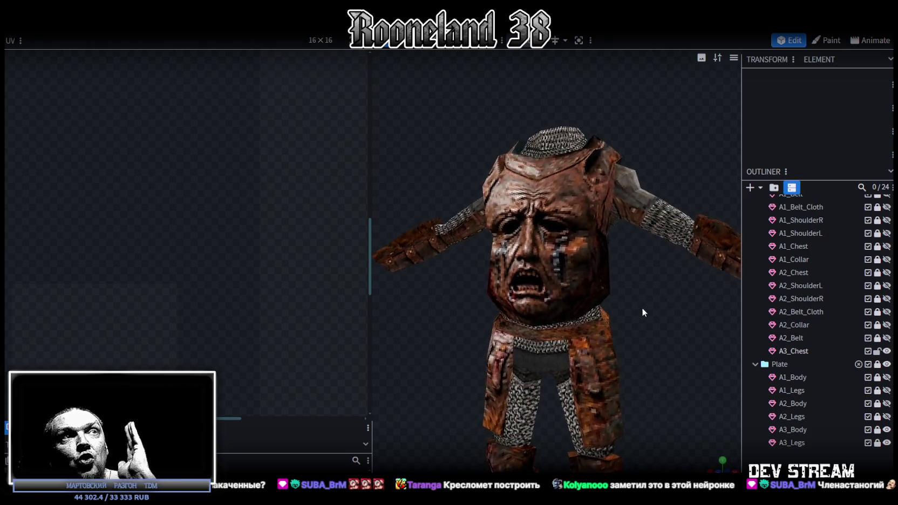
click(601, 270)
drag(601, 269, 668, 274)
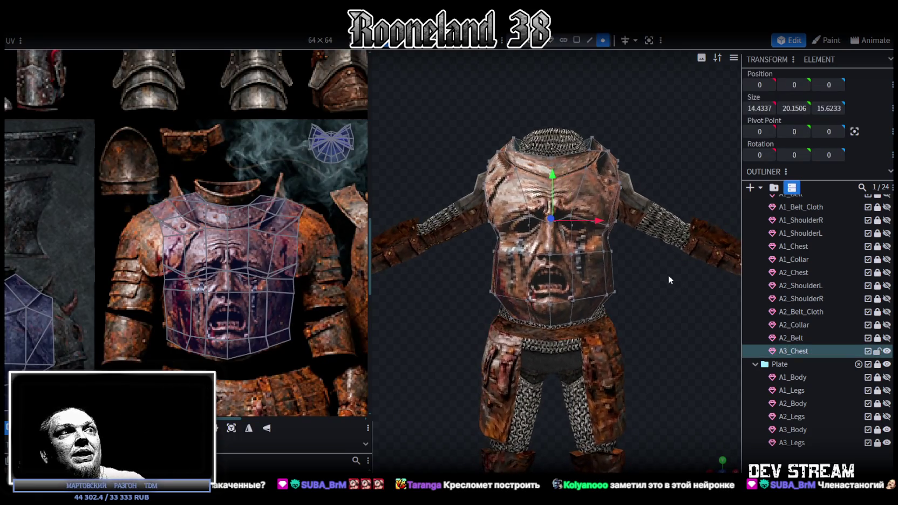
- Select four lower-front A3_Chest vertices and spread them wider horizontally
scroll(669, 274, up, 2)
scroll(674, 275, up, 2)
click(535, 254)
shift+click(580, 307)
shift+click(579, 251)
shift+click(531, 307)
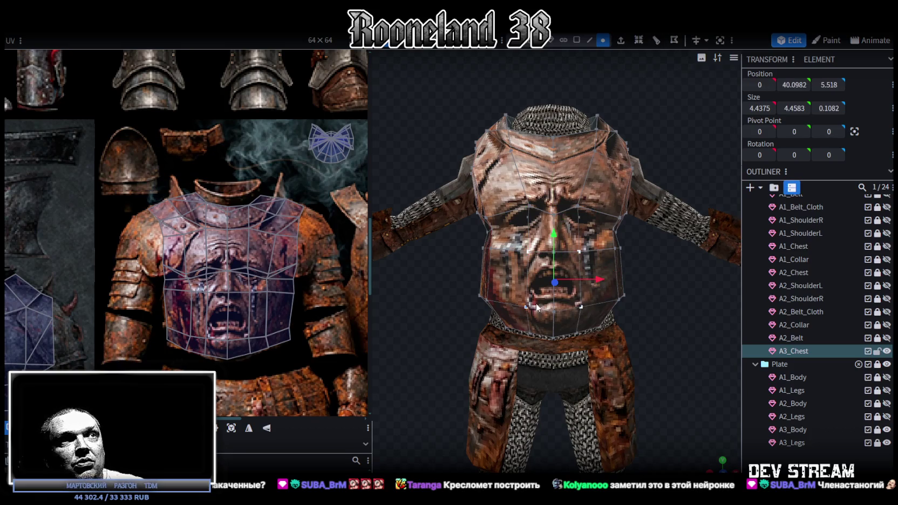
drag(603, 280, 607, 279)
- Reselect A3_Chest and turn the model to view its back
mouse_move(642, 315)
mouse_down()
mouse_move(568, 321)
mouse_move(584, 339)
mouse_move(651, 363)
mouse_move(581, 368)
mouse_move(675, 342)
mouse_move(654, 342)
mouse_up()
click(604, 193)
mouse_move(647, 298)
mouse_down()
mouse_move(500, 278)
mouse_move(526, 247)
mouse_up()
mouse_move(556, 138)
mouse_down()
mouse_move(499, 134)
mouse_move(485, 143)
mouse_move(602, 123)
mouse_move(660, 315)
mouse_move(606, 288)
mouse_move(447, 290)
mouse_move(411, 310)
mouse_up()
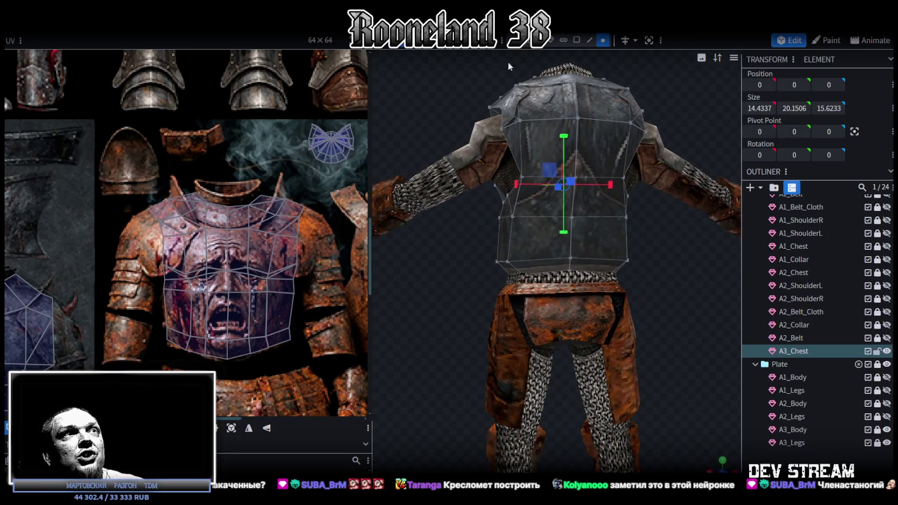
click(577, 40)
- Box-select the back chest UV island and move it onto the plain rusty chestplate
click(538, 243)
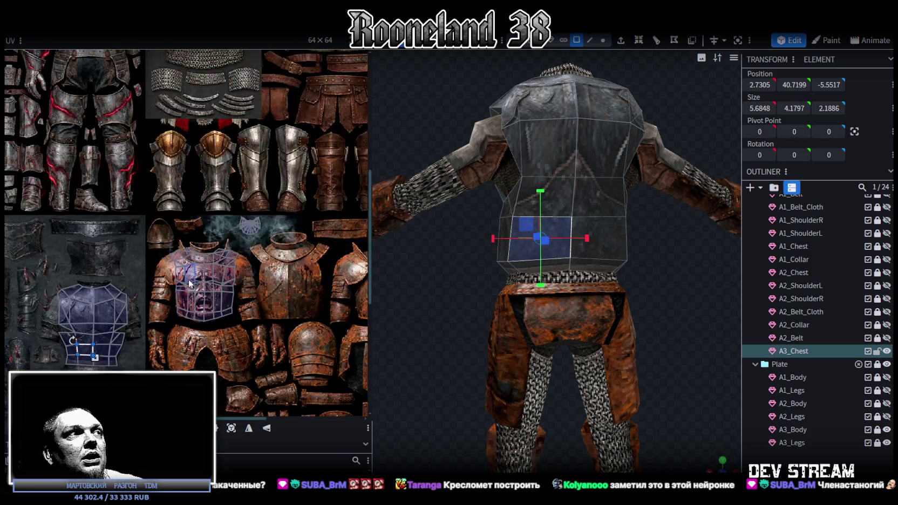
scroll(216, 276, up, 3)
scroll(141, 298, up, 3)
drag(145, 248, 224, 131)
middle_drag(219, 277, 121, 312)
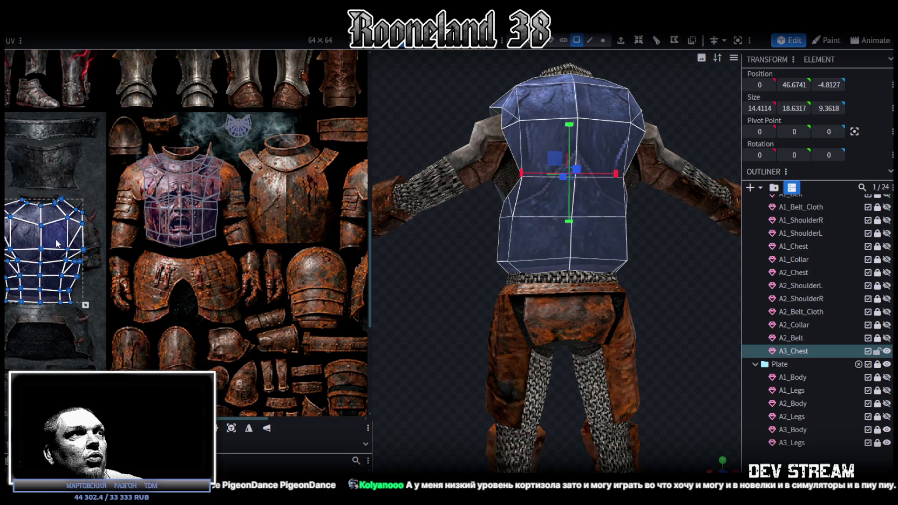
drag(56, 243, 315, 194)
middle_drag(296, 196, 270, 203)
- Shrink the back island to fit the plate and stretch it down to the plate's bottom
scroll(270, 204, up, 1)
scroll(261, 246, up, 1)
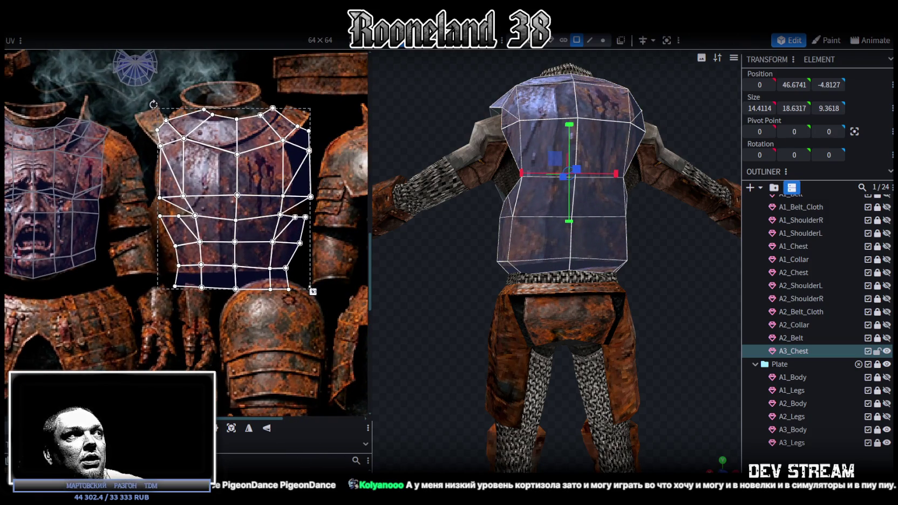
drag(312, 291, 288, 262)
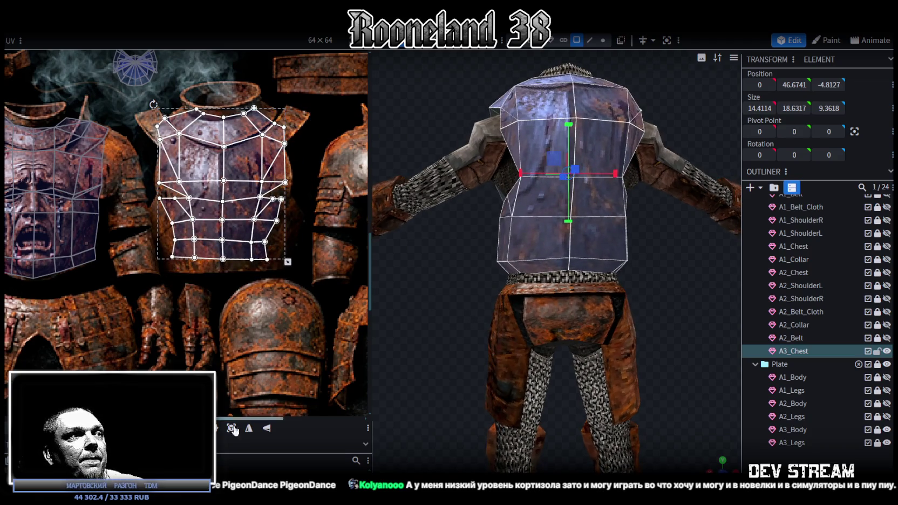
middle_drag(279, 263, 296, 298)
drag(210, 193, 216, 205)
scroll(316, 264, up, 1)
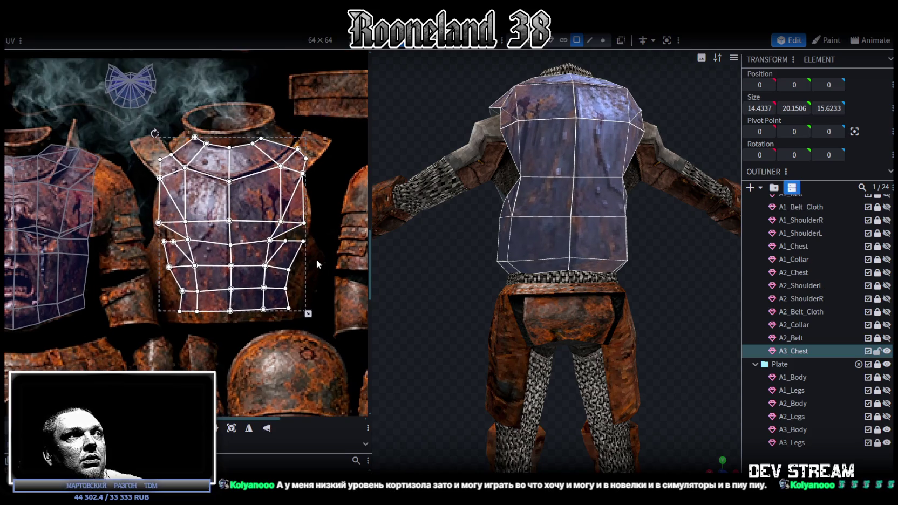
drag(308, 314, 308, 323)
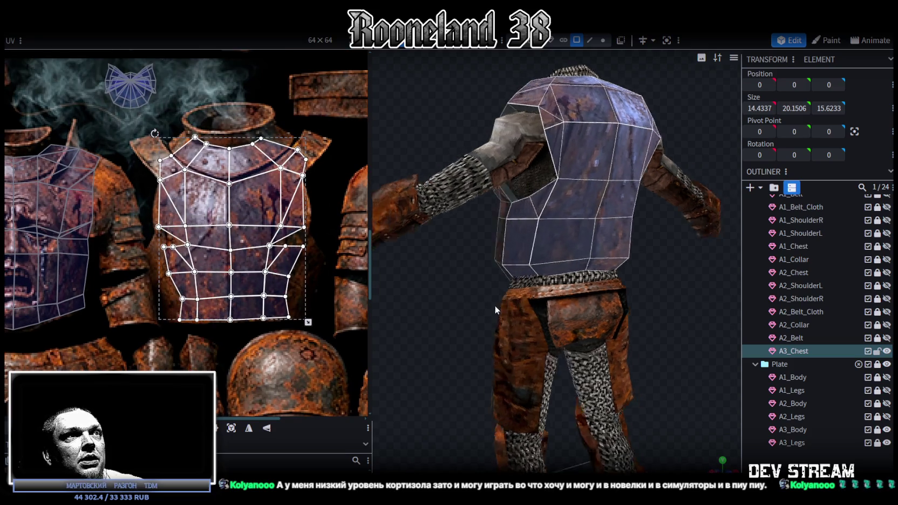
- Reshape the back island's right-shoulder faces by moving a vertex beside the collar
drag(495, 306, 625, 303)
scroll(279, 192, up, 3)
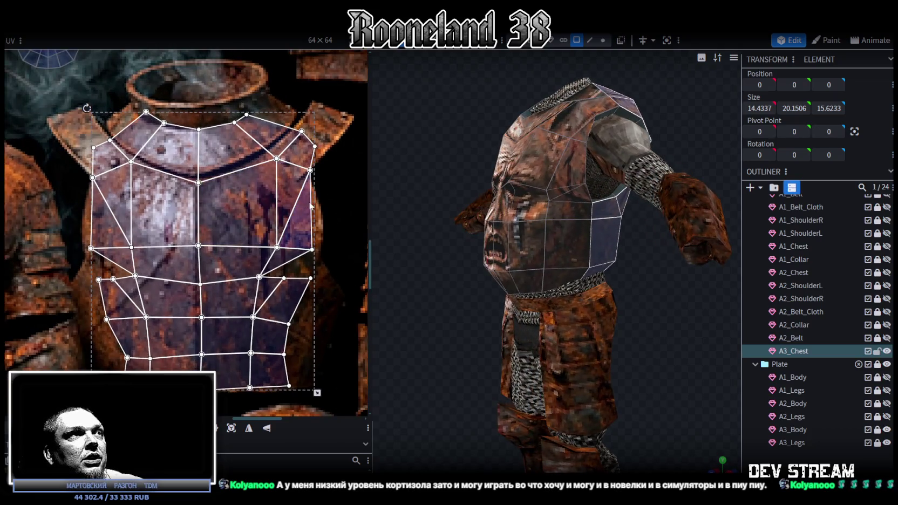
scroll(332, 202, up, 1)
click(300, 201)
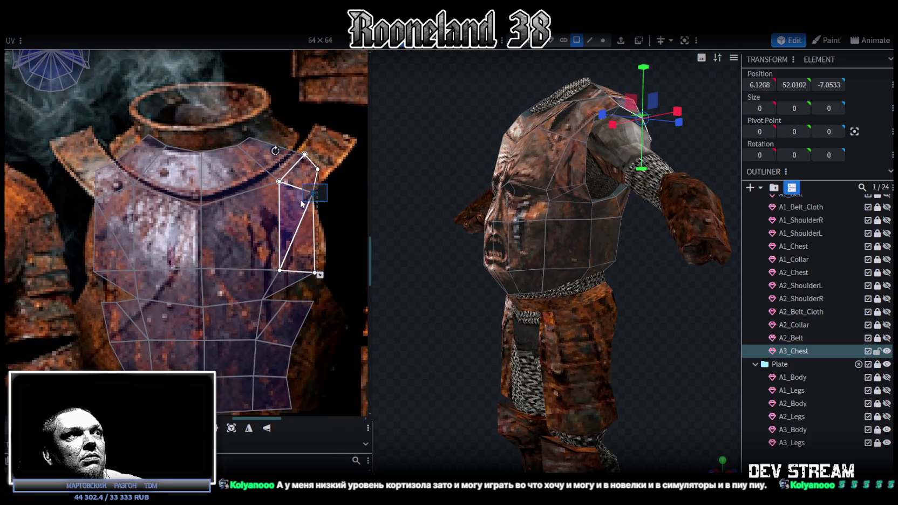
drag(313, 192, 307, 198)
click(273, 155)
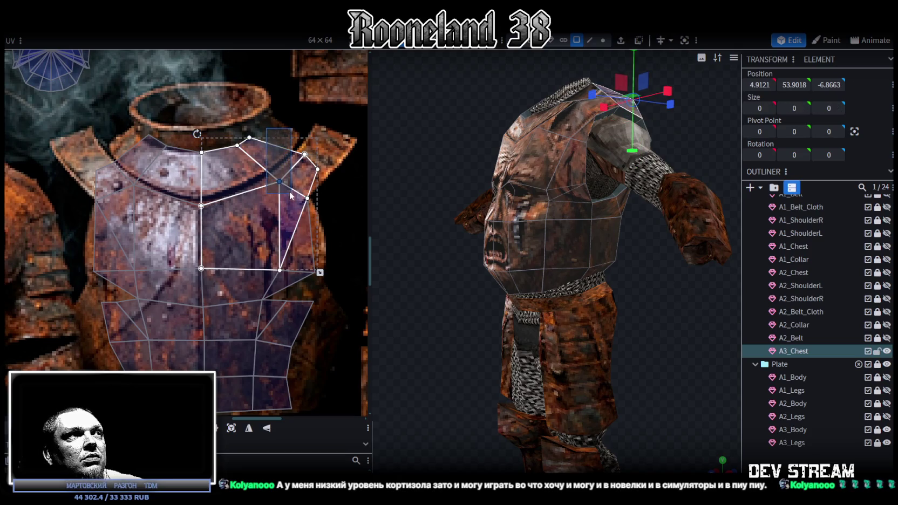